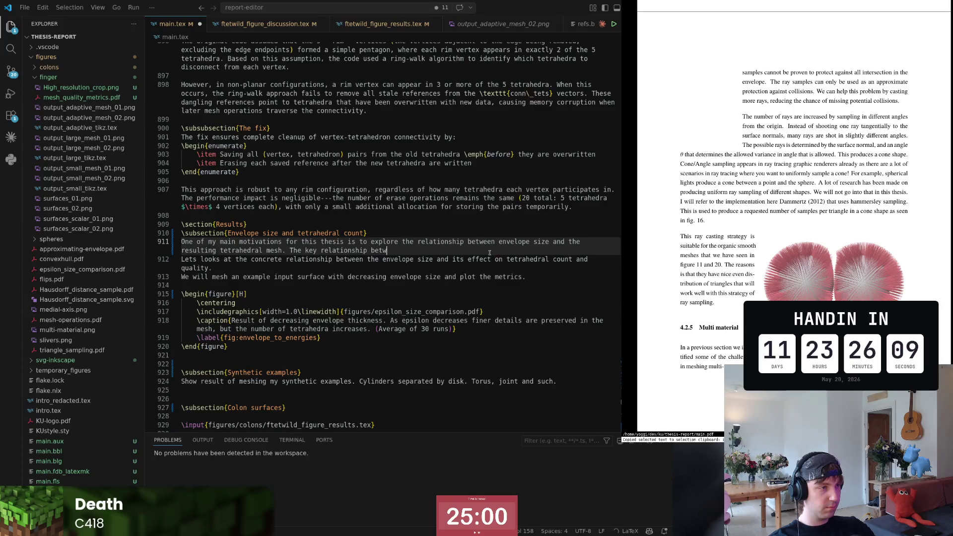
type("the")
- Correct typos in the key-relationship sentence, check the other editor window, and return to the Results sentence
key("BackSpace")
key("BackSpace")
key("BackSpace")
key("BackSpace")
key("BackSpace")
key("BackSpace")
type("nship between the envelope size ")
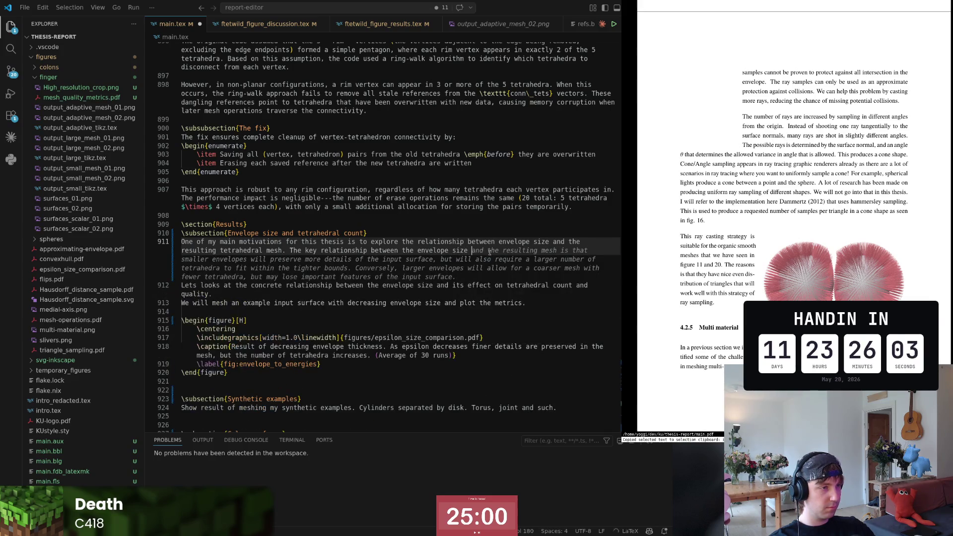
type("and")
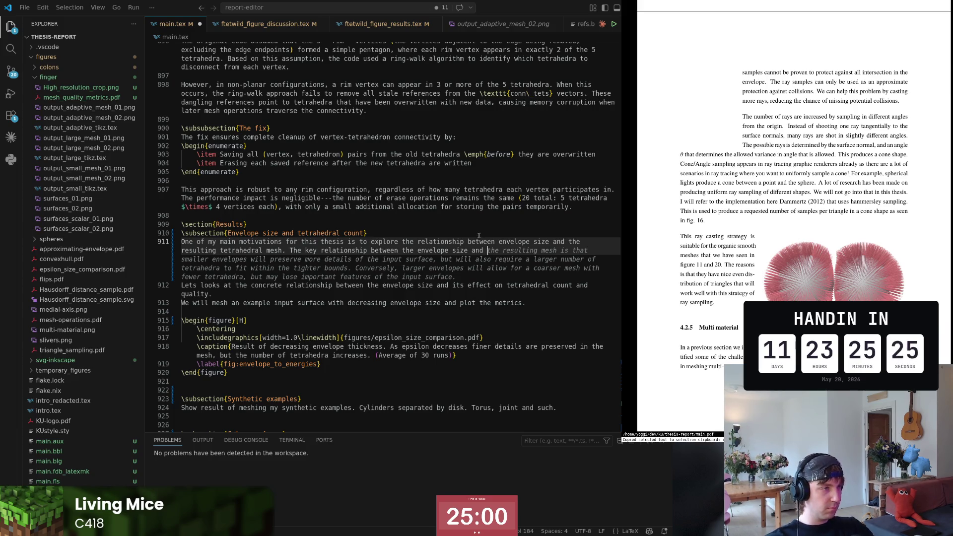
key("alt+Tab")
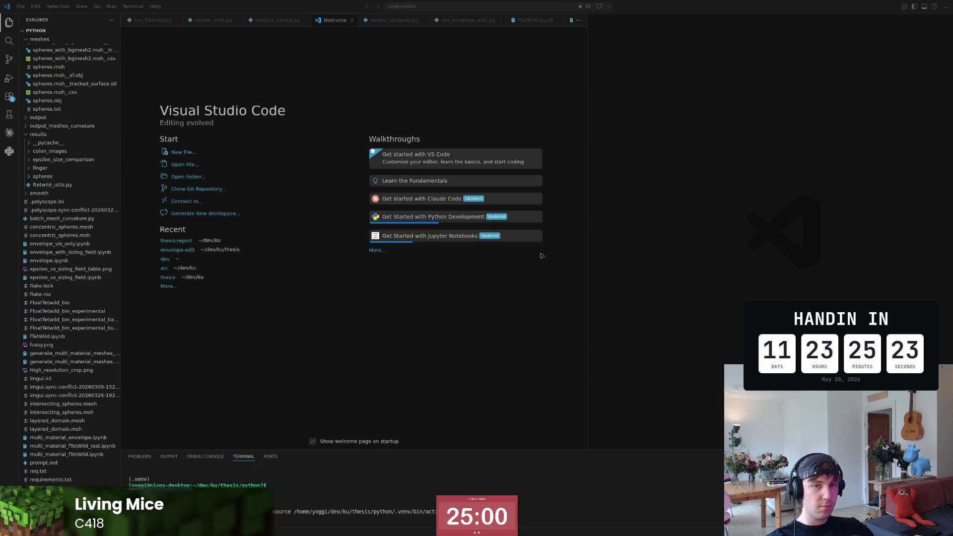
key("alt+Tab")
key("alt+Tab")
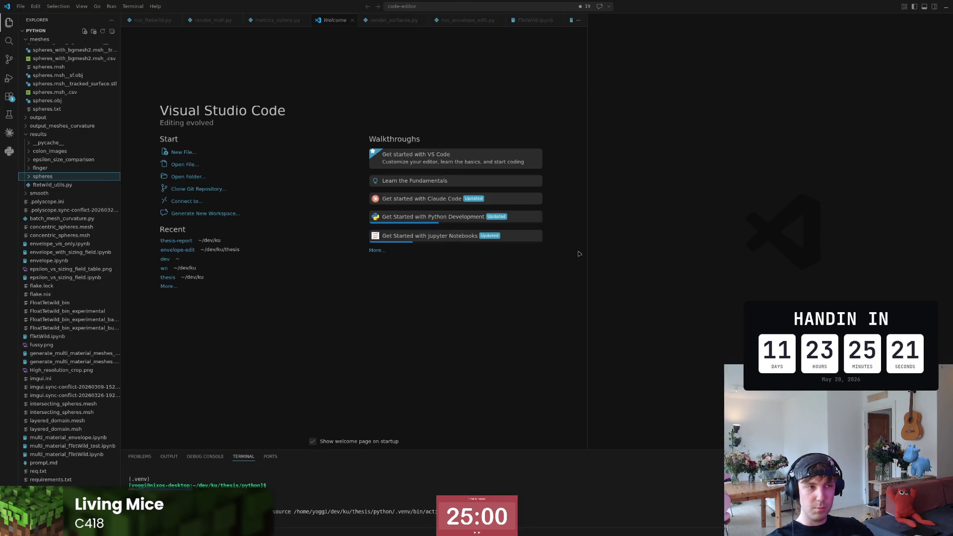
key("alt+Tab")
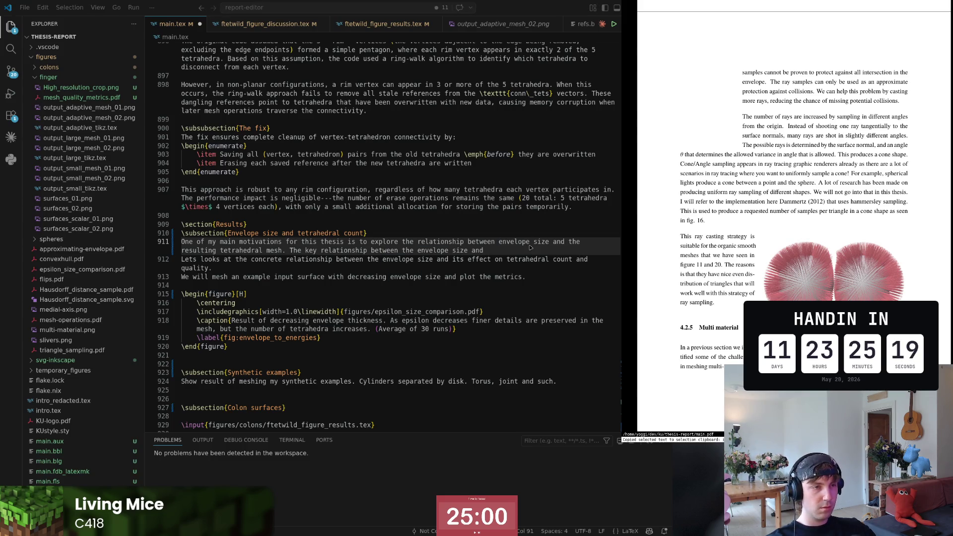
left_click(530, 243)
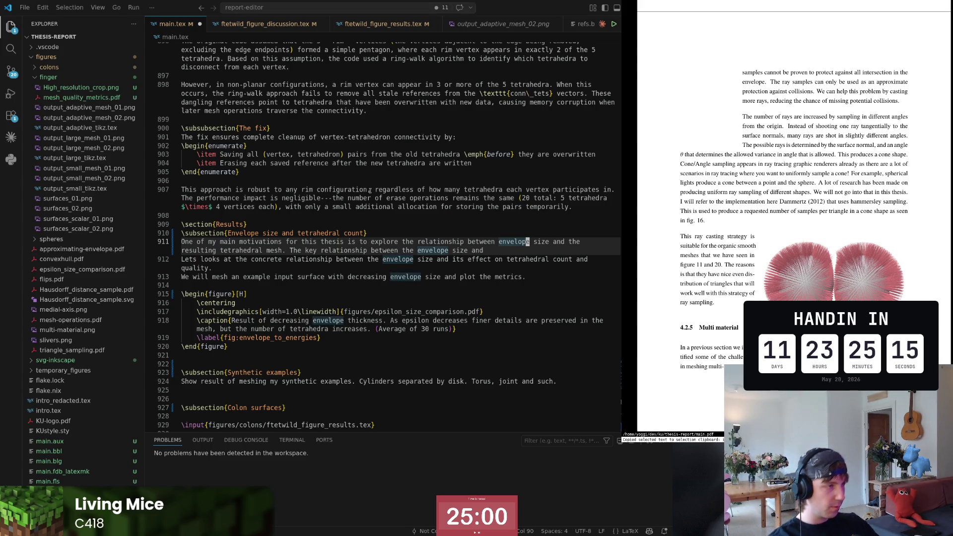
- Add a blank line after the unfinished Results sentence on line 911
key("Down")
key("Down")
key("Up")
key("Down")
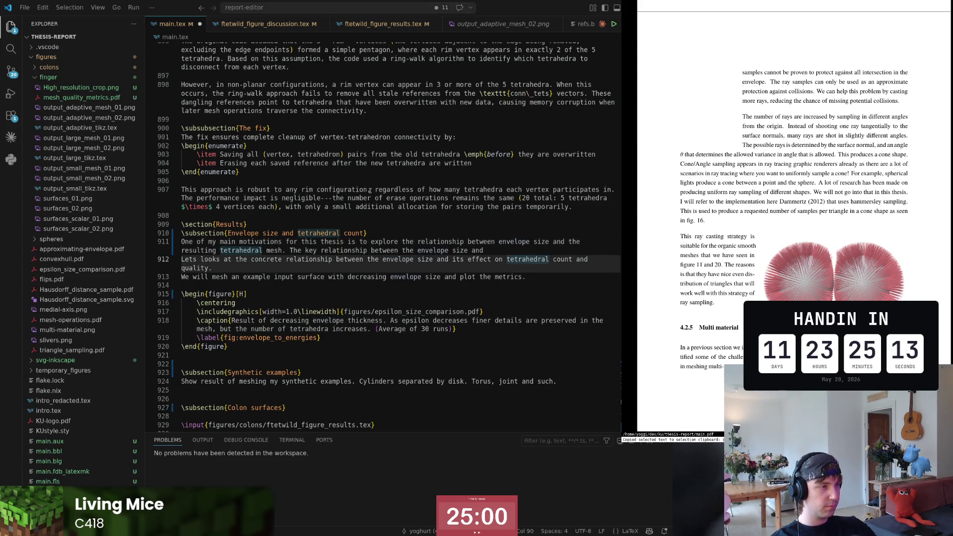
key("Up")
key("Up")
key("End")
key("Return")
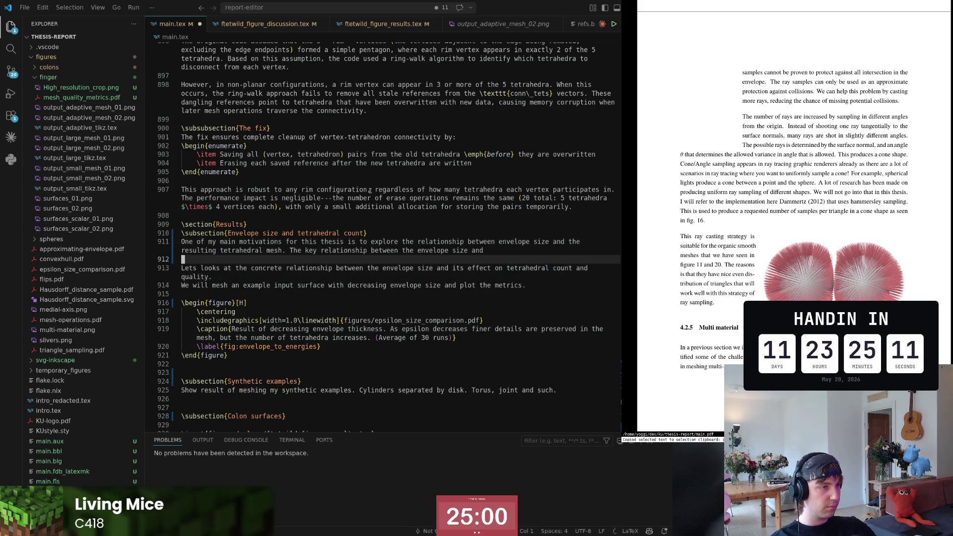
- Insert 'to my thesis is the' before 'relationship' and complete the sentence with 'the tetrahedral count.'
key("Up")
key("End")
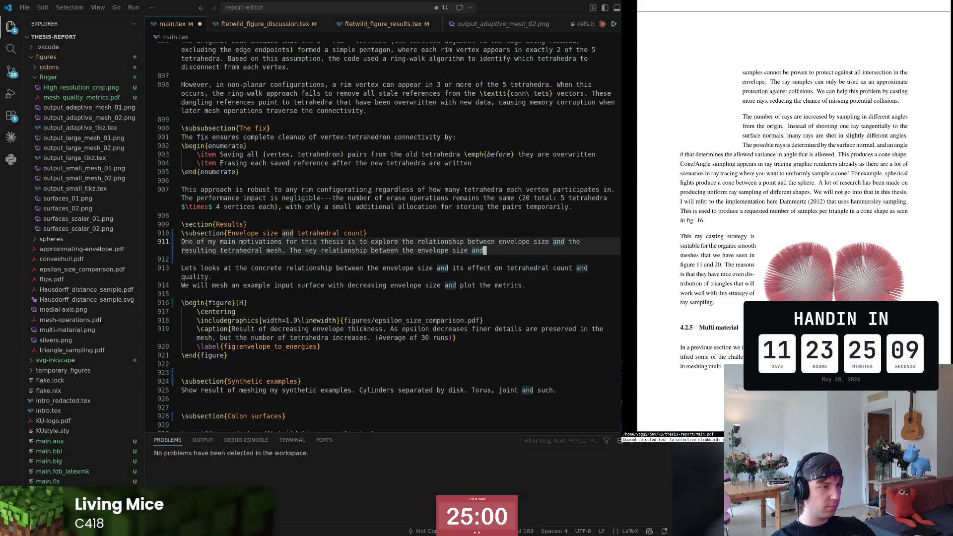
key("ctrl+Left")
key("ctrl+Left")
key("ctrl+Left")
key("ctrl+Left")
key("ctrl+Left")
key("ctrl+Left")
type("to my thes")
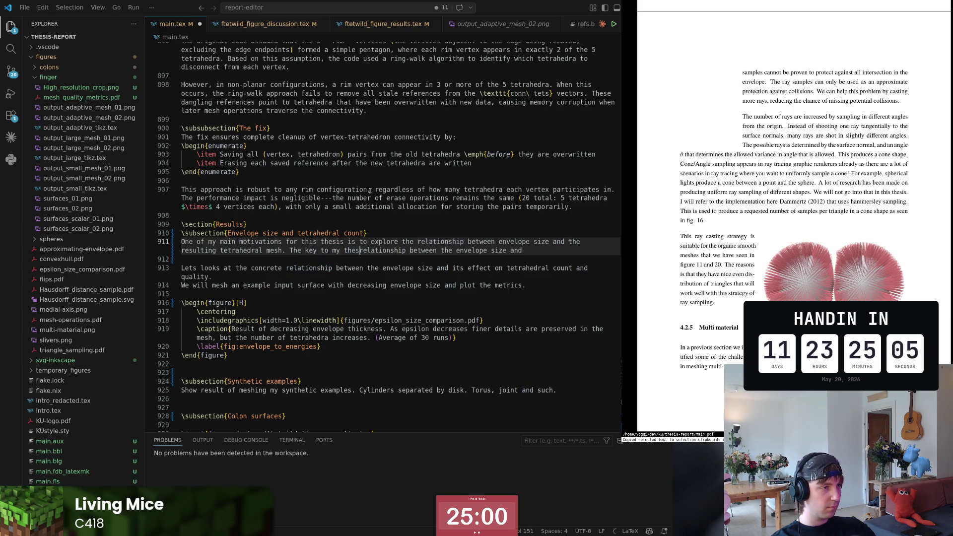
type("is is the")
key("End")
type("the tetrahedral count.")
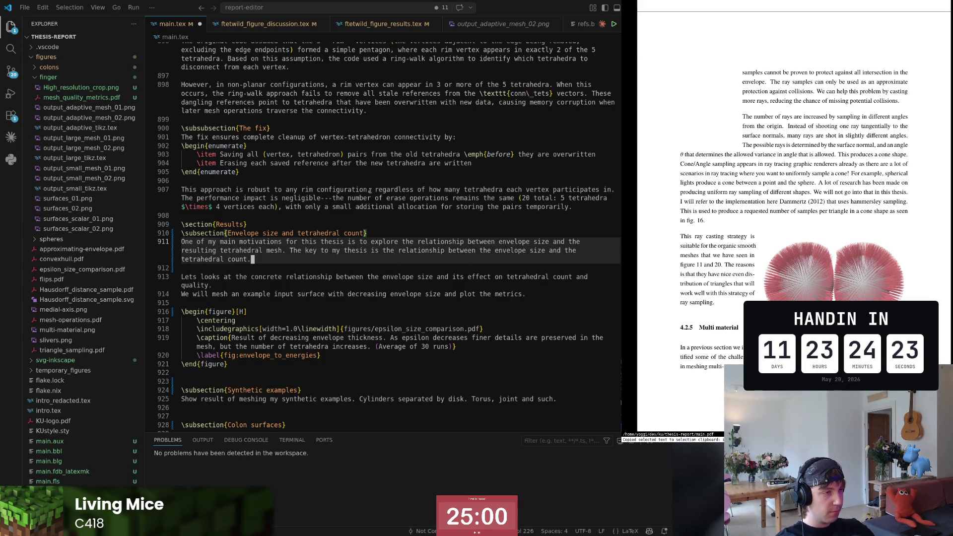
- Insert 'claim' after 'key' and change 'the' into 'that there is a'
key("Left")
key("Left")
key("ctrl+Left")
key("ctrl+Left")
key("ctrl+Left")
key("ctrl+Left")
type("claim")
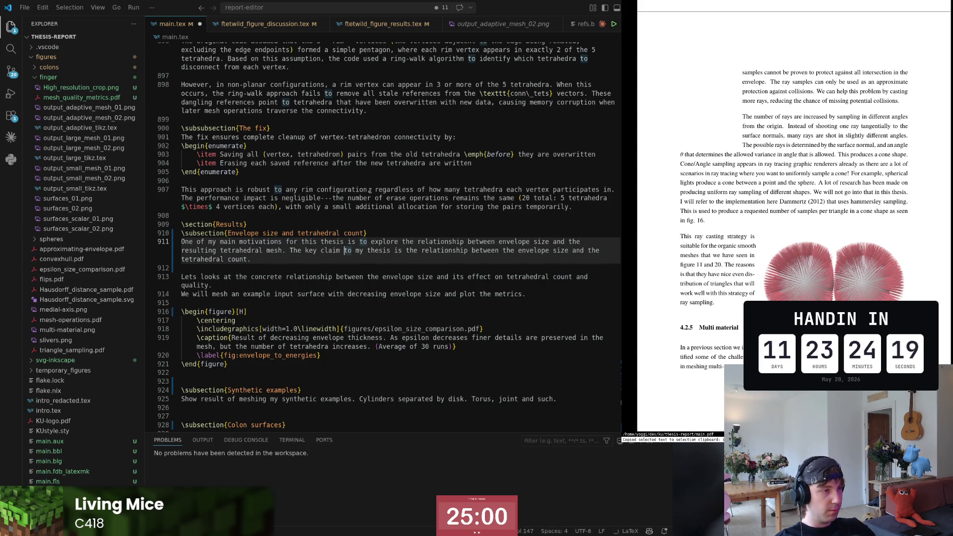
key("Right")
key("Right")
key("Right")
key("Right")
key("Right")
key("Right")
key("Right")
key("Right")
key("Right")
key("Right")
key("Right")
key("Right")
key("Right")
key("Right")
key("Right")
key("BackSpace")
type("at")
key("Right")
type("there isa")
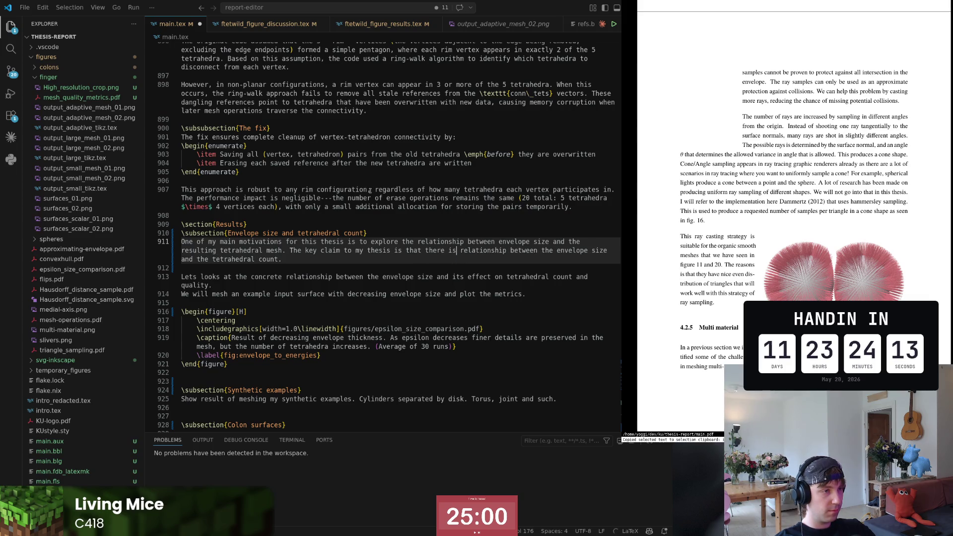
key("BackSpace")
type("an")
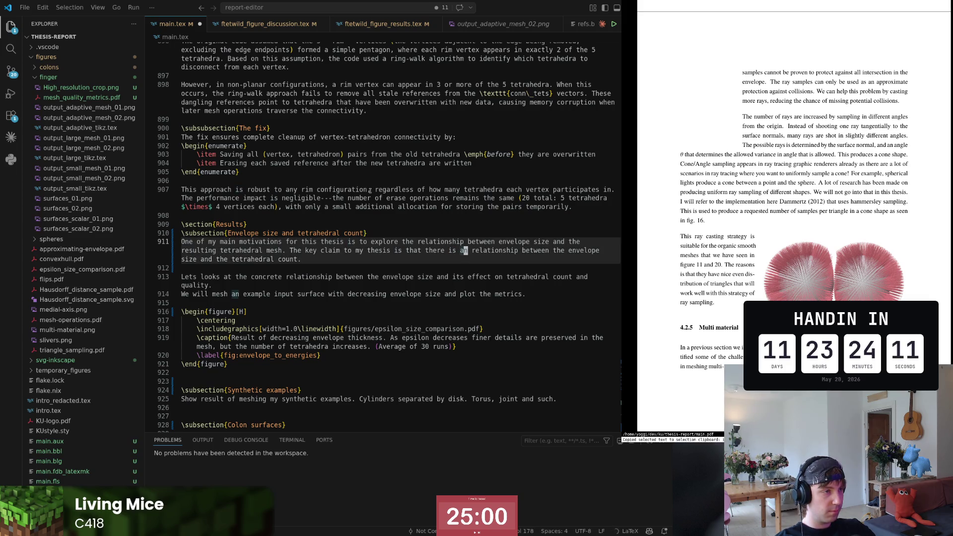
key("Right")
key("Right")
key("Right")
- Replace the sentence's opening 'The' with 'A' and dismiss the inline suggestion
key("ctrl+Left")
key("ctrl+Left")
key("ctrl+Left")
key("ctrl+Left")
key("ctrl+Left")
key("ctrl+Left")
key("ctrl+Left")
key("ctrl+Left")
key("ctrl+Left")
key("ctrl+Left")
key("Delete")
key("Delete")
key("Delete")
type("A")
key("Right")
key("Right")
key("Right")
key("Right")
key("Right")
key("Right")
key("Right")
key("Right")
key("Right")
key("Right")
key("Right")
key("Right")
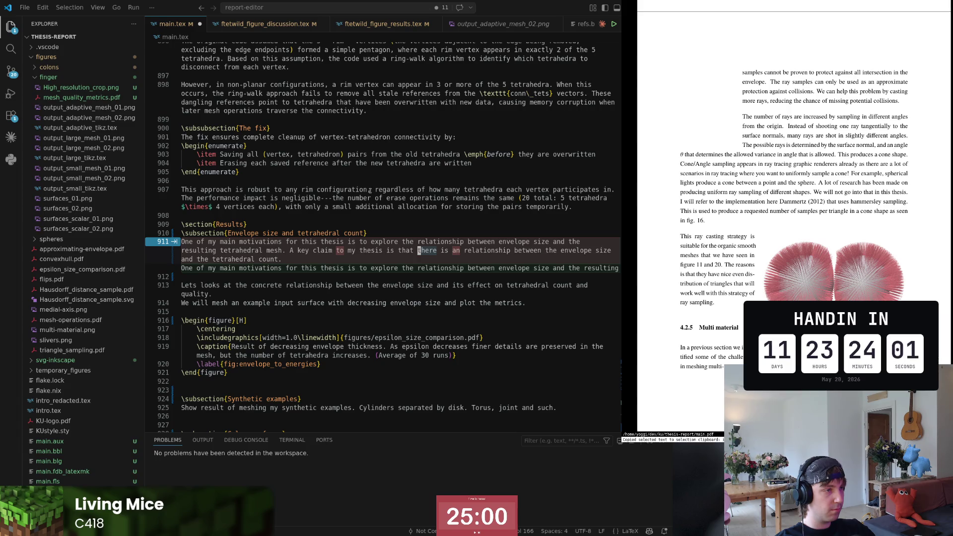
key("Escape")
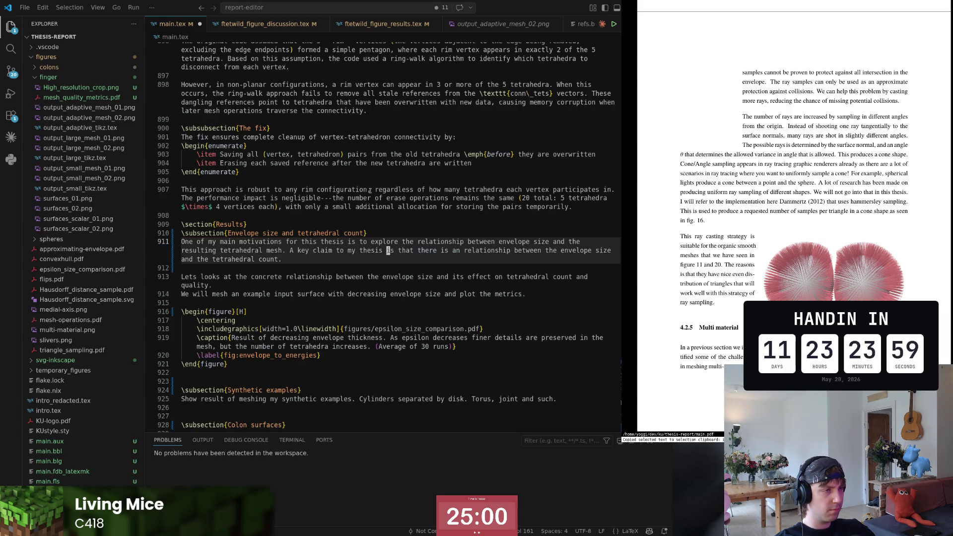
- Review the reworded key-claim sentence word by word with Vim motions
key("w")
key("w")
key("w")
key("w")
key("w")
key("b")
key("b")
key("b")
key("b")
key("b")
key("b")
key("w")
key("w")
key("b")
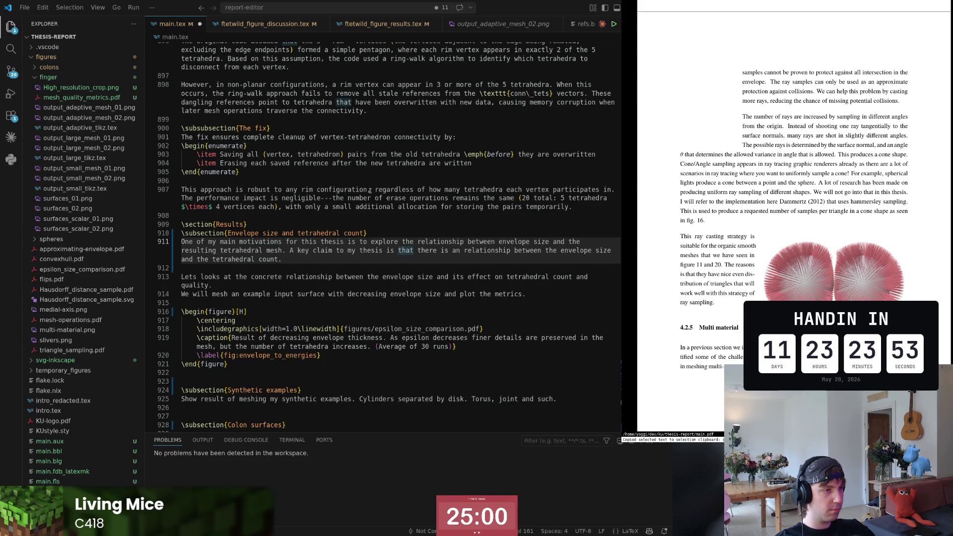
key("b")
key("b")
key("b")
key("w")
key("w")
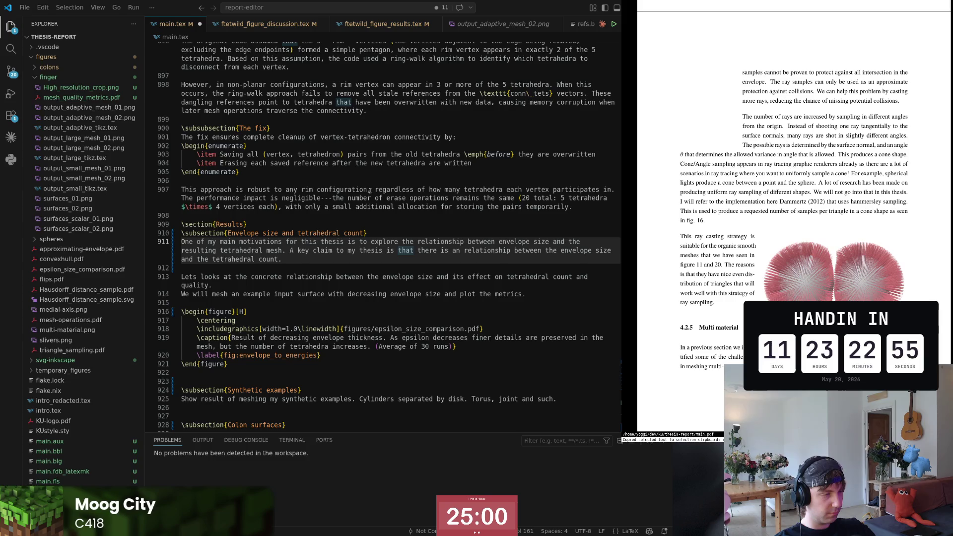
key("b")
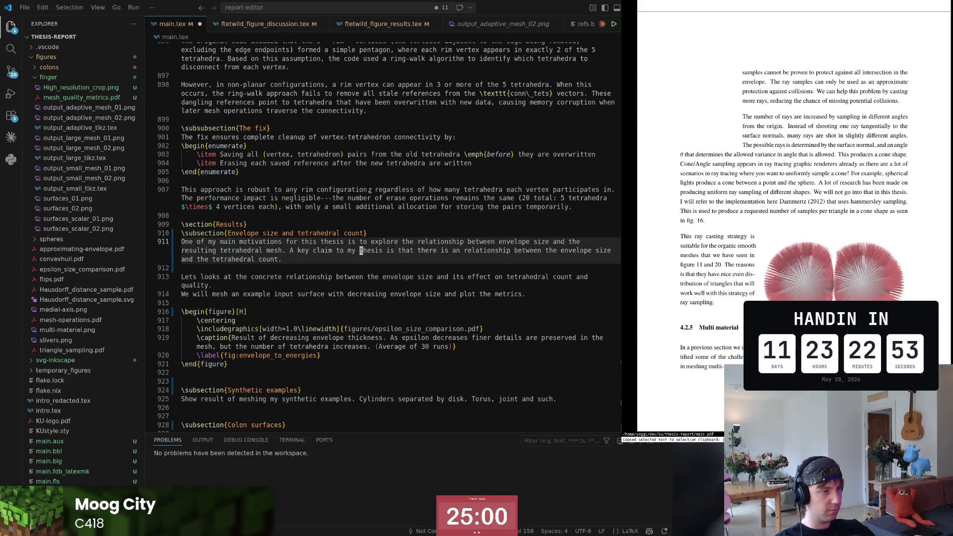
key("w")
key("w")
key("w")
key("w")
key("w")
key("w")
key("w")
key("ctrl+Delete")
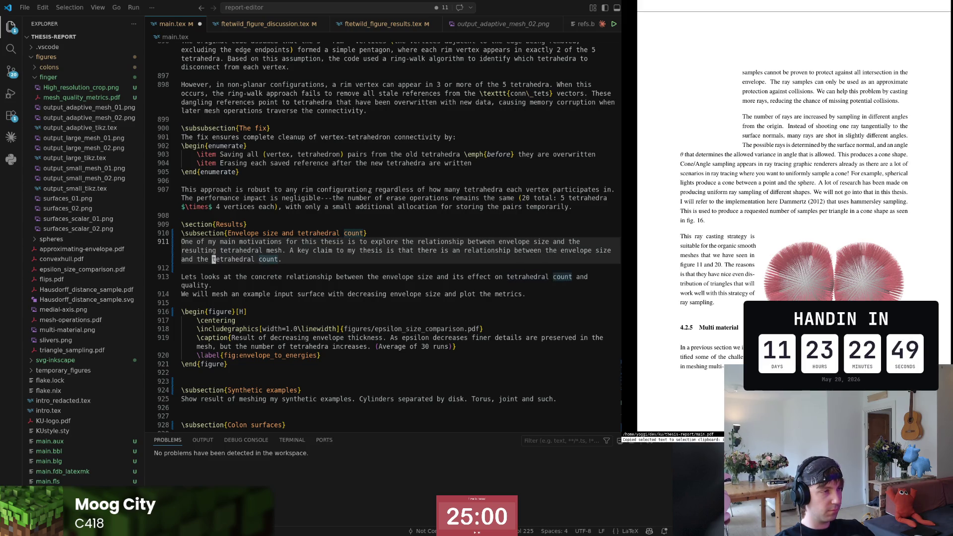
type("numbe")
key("ctrl+z")
key("ctrl+z")
key("End")
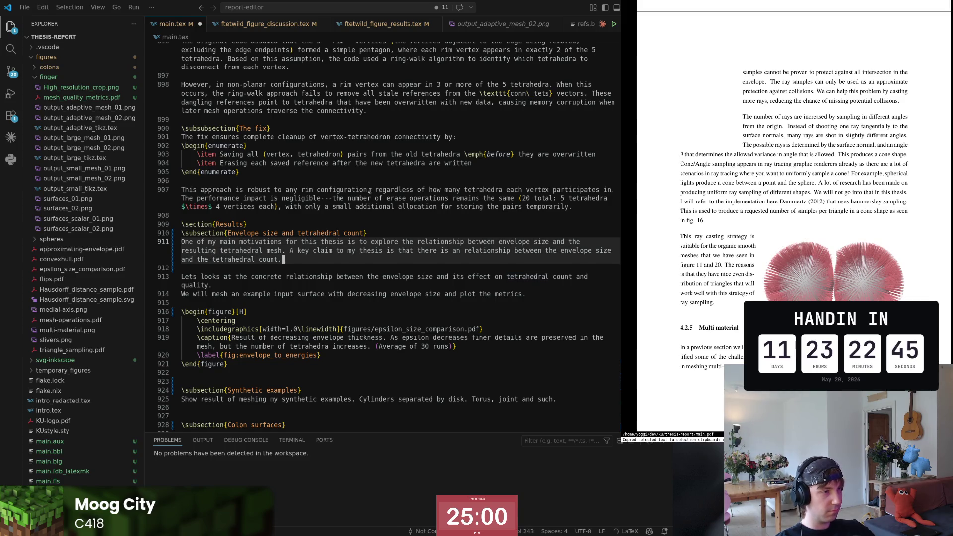
scroll(369, 190, "down", 1)
key("Home")
key("shift+Down")
key("Escape")
key("w")
key("w")
key("w")
key("w")
key("w")
key("w")
key("w")
key("w")
key("w")
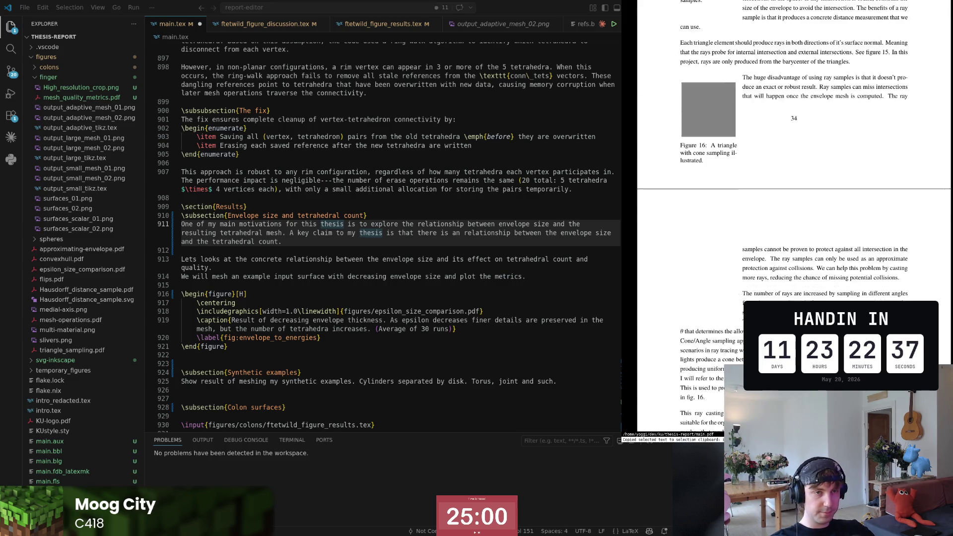
key("super+2")
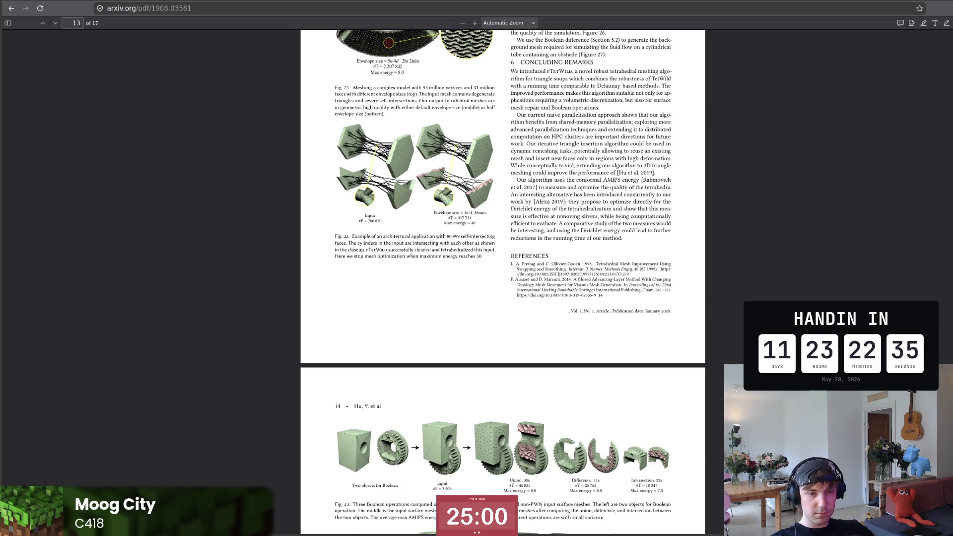
key("super+1")
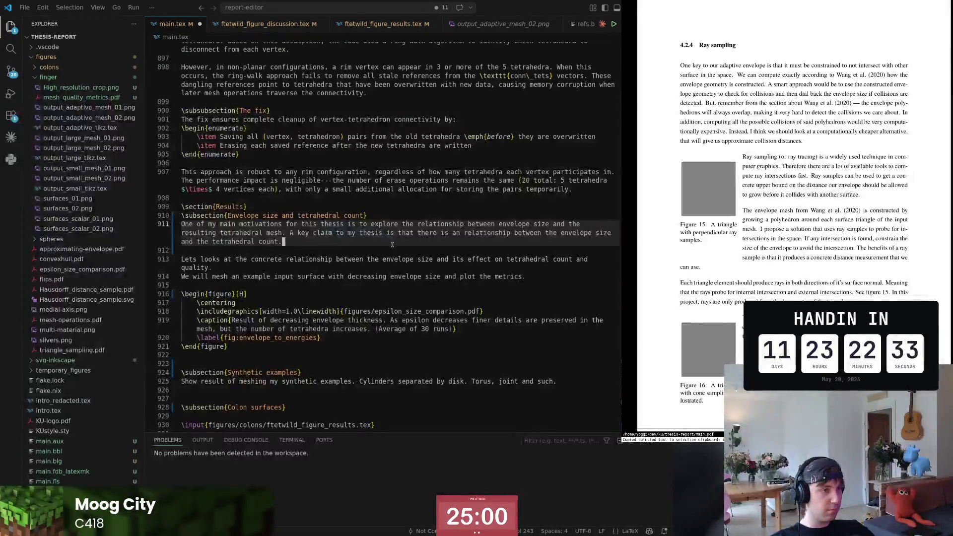
- Change 'the tetrahedral count' to 'the required number of tetrahedra, and that we' at the sentence end
key("b")
key("b")
key("b")
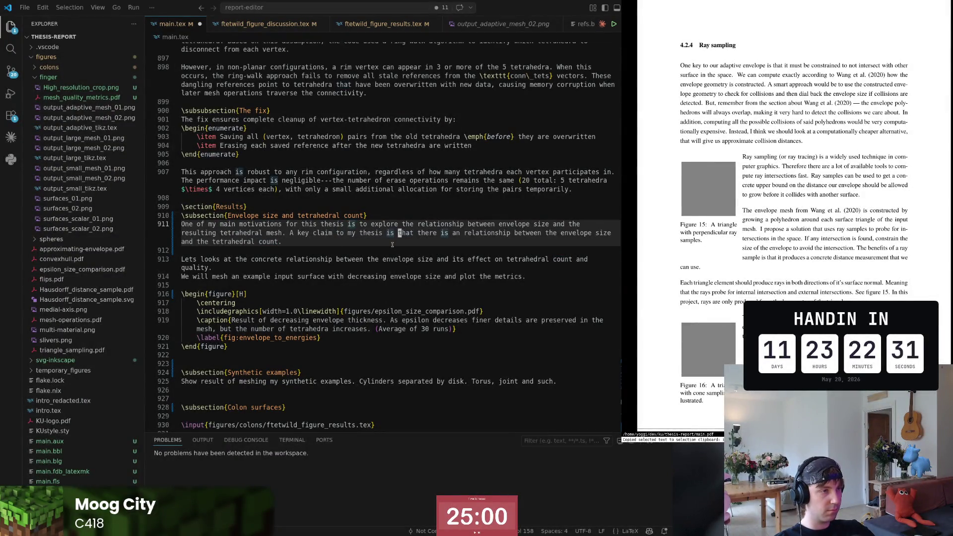
key("w")
key("w")
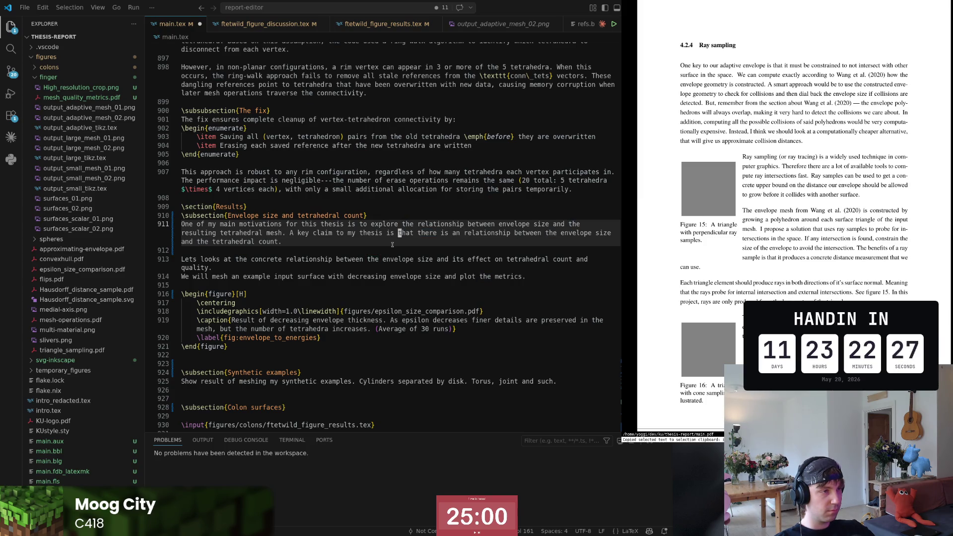
key("dollar")
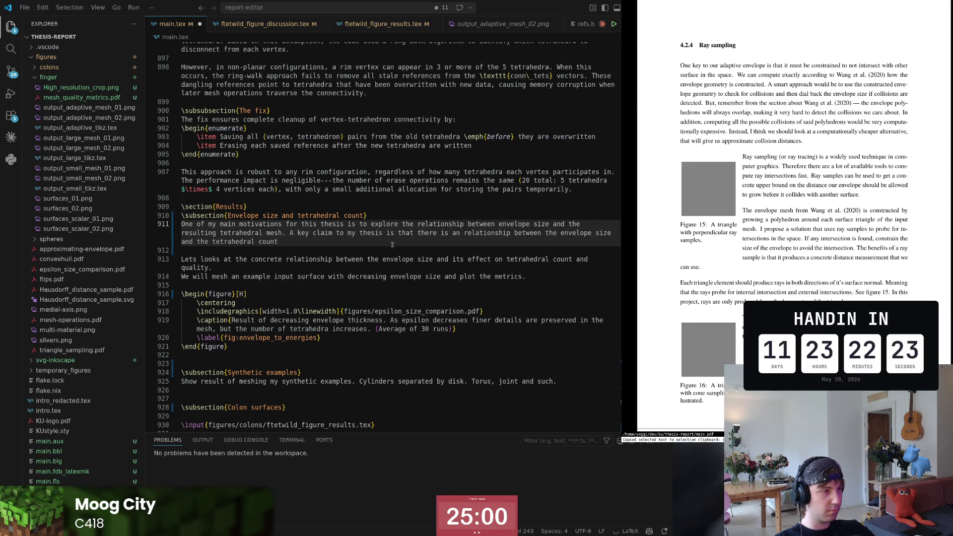
key("b")
key("b")
key("b")
key("b")
key("w")
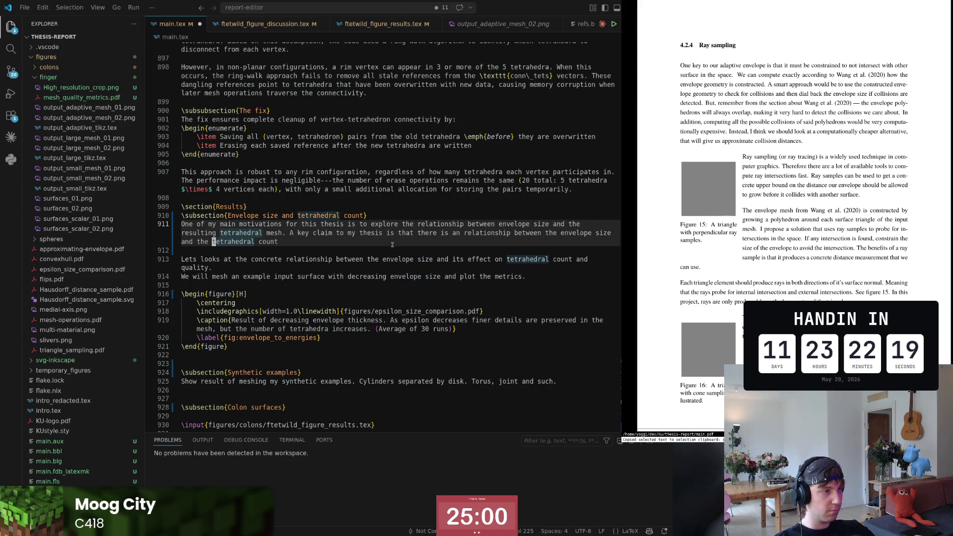
type("cw")
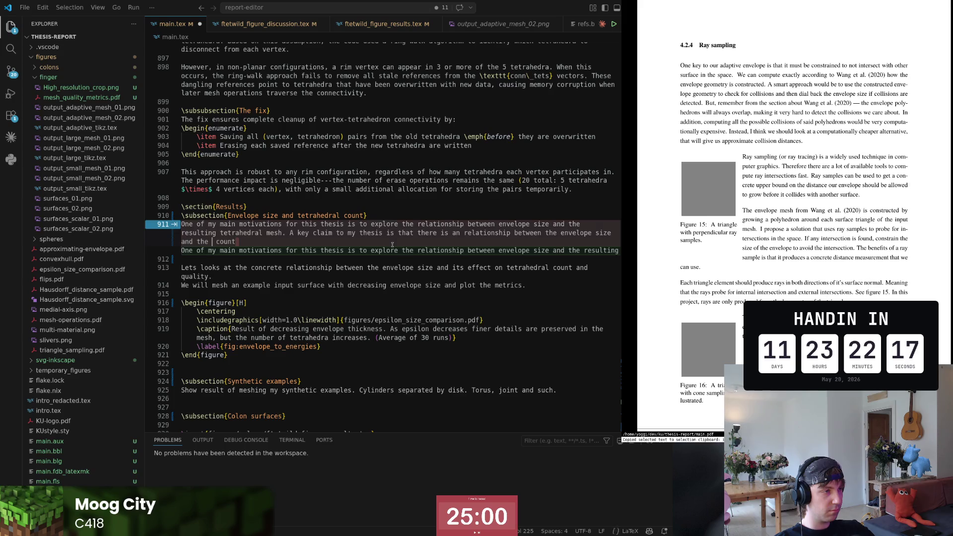
type("required number ")
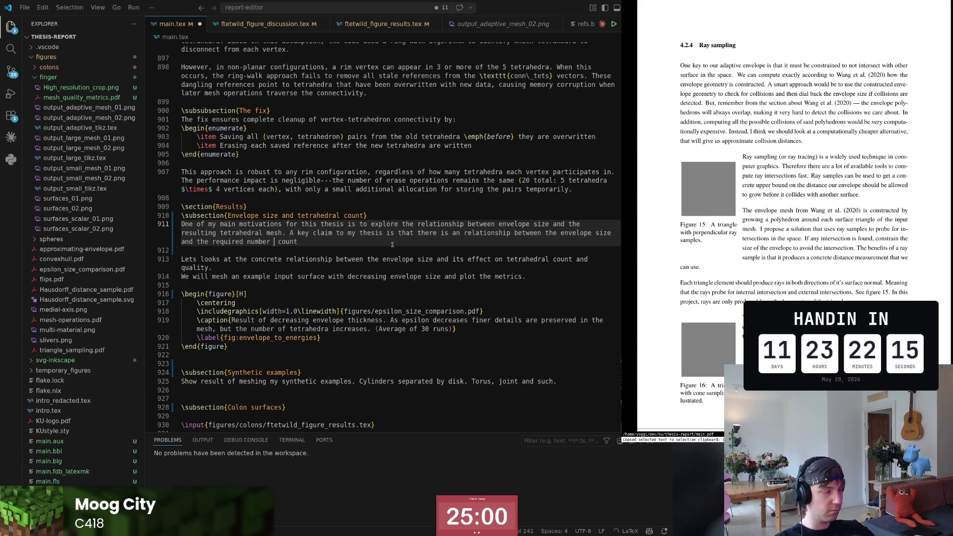
type("of tetr")
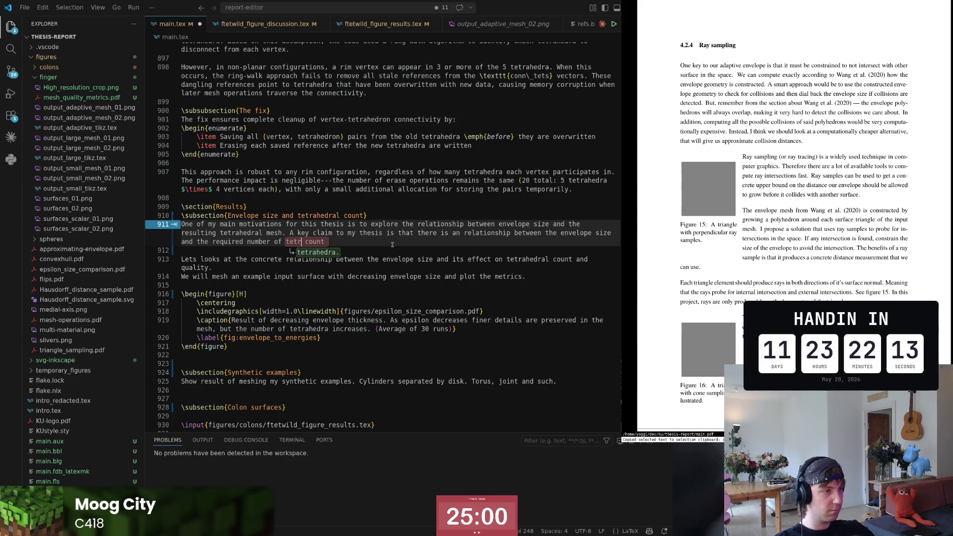
type("ahedra")
key("ctrl+Delete")
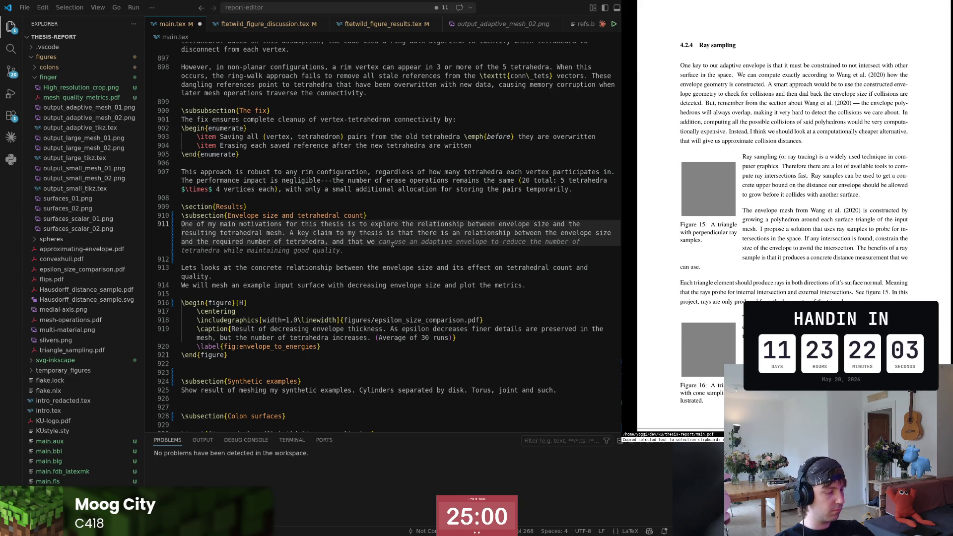
- Continue the clause toward 'our computational budget' and tidy the blank line below the paragraph
key("Escape")
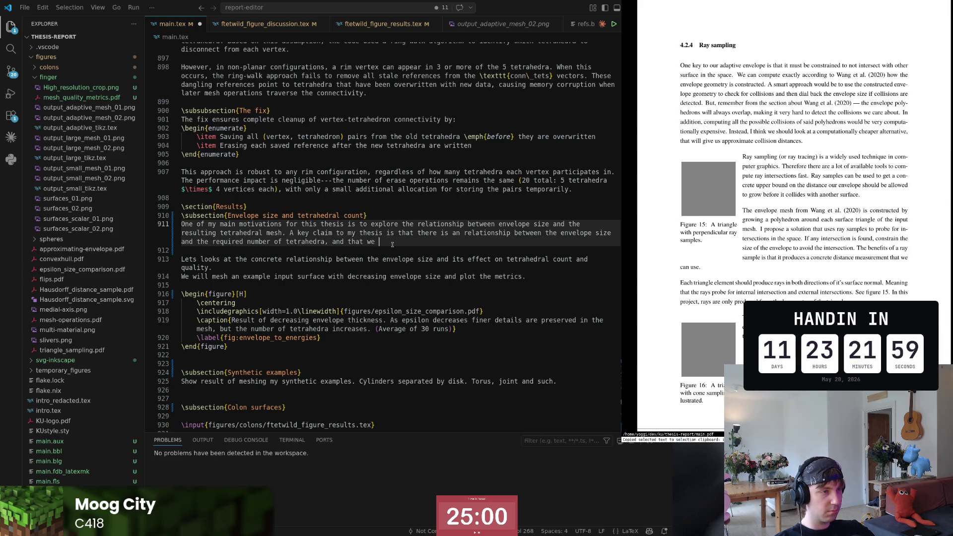
type("modulate the envelo")
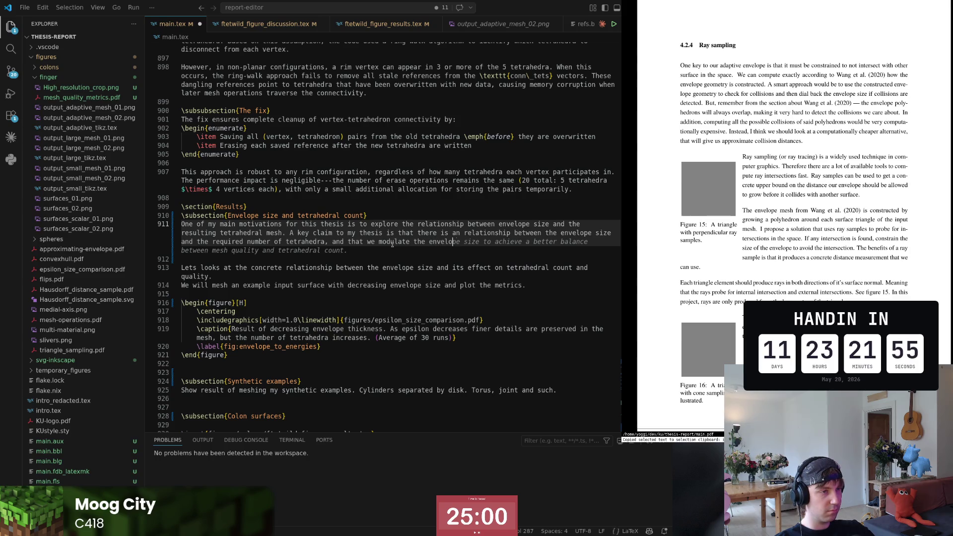
type("pe size for our comp")
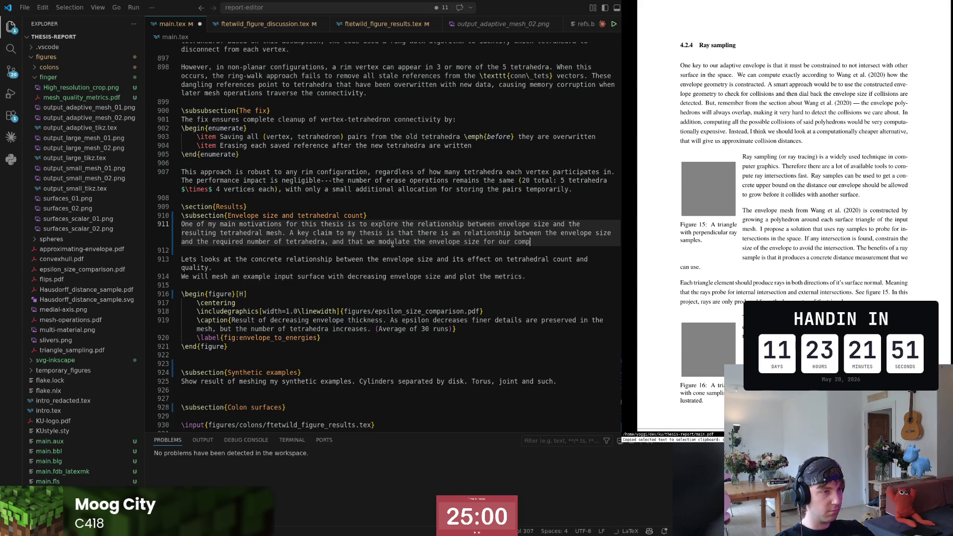
type("bud")
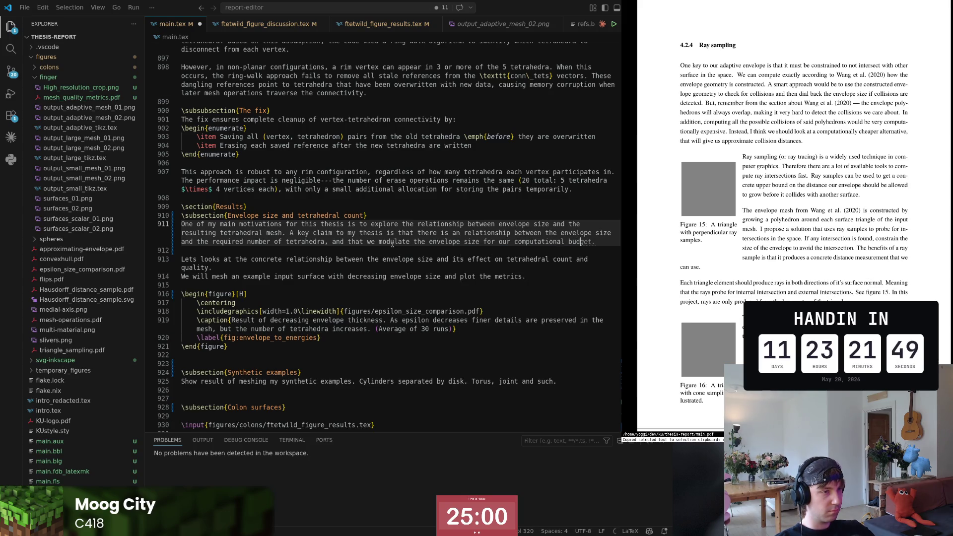
type(".")
key("ctrl+Left")
key("ctrl+Left")
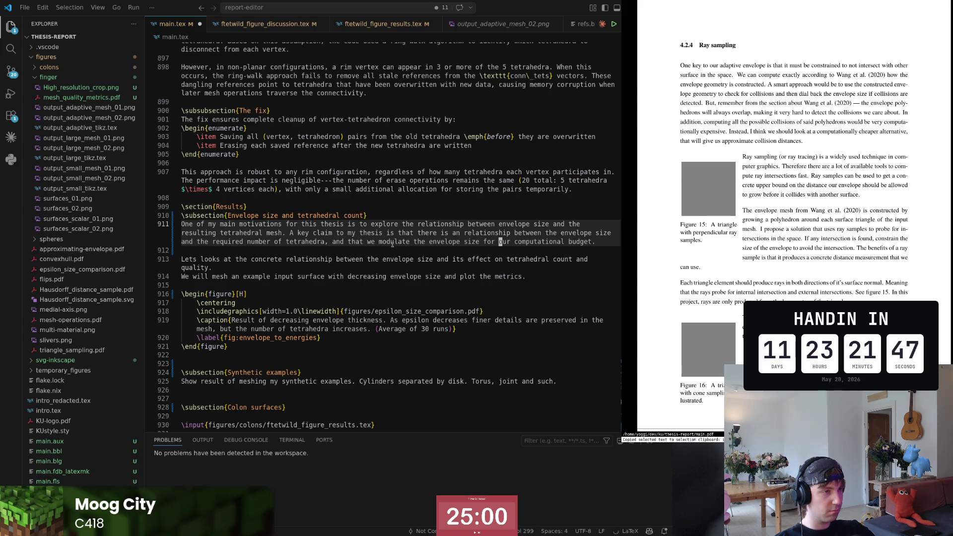
key("w")
key("w")
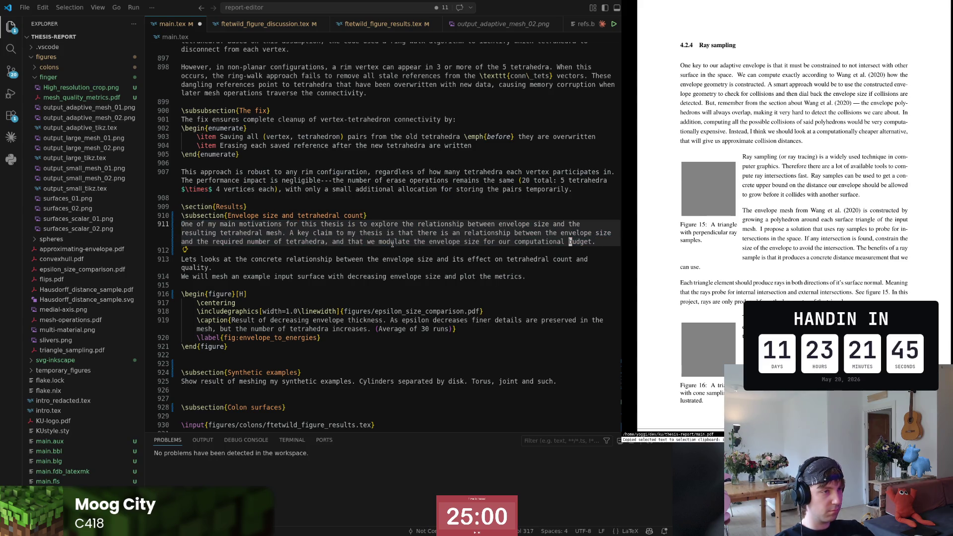
key("j")
key("o")
key("BackSpace")
key("Up")
key("End")
- Reword the clause as 'can modulate the envelope size to fit the number of tetrahedra to our computational budget' and remove extra blank lines
key("Escape")
key("b")
key("b")
key("w")
type("ican ")
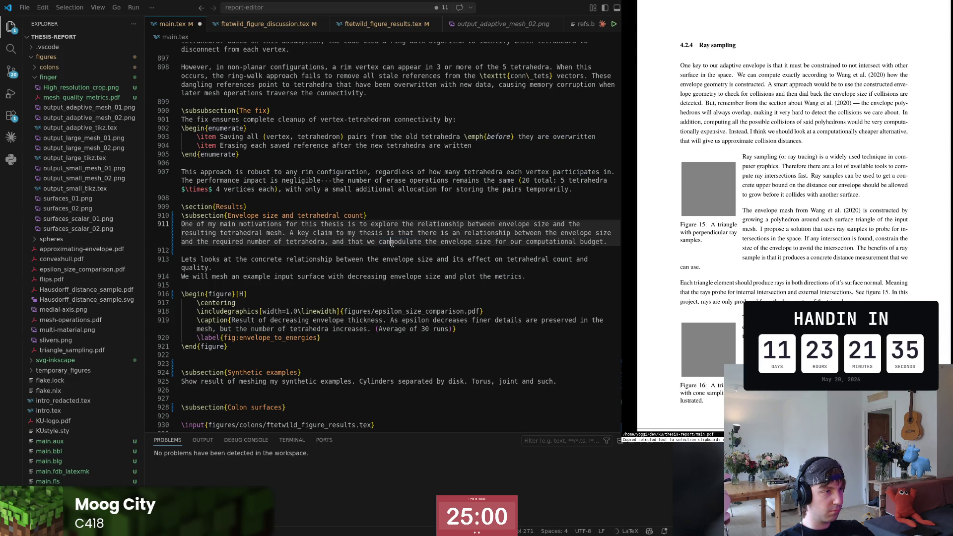
type("i")
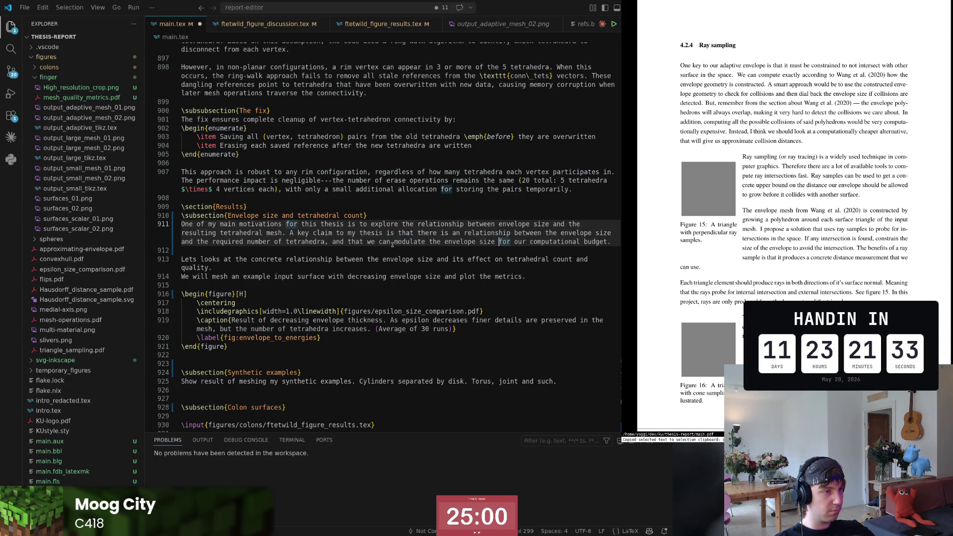
type("to fit ")
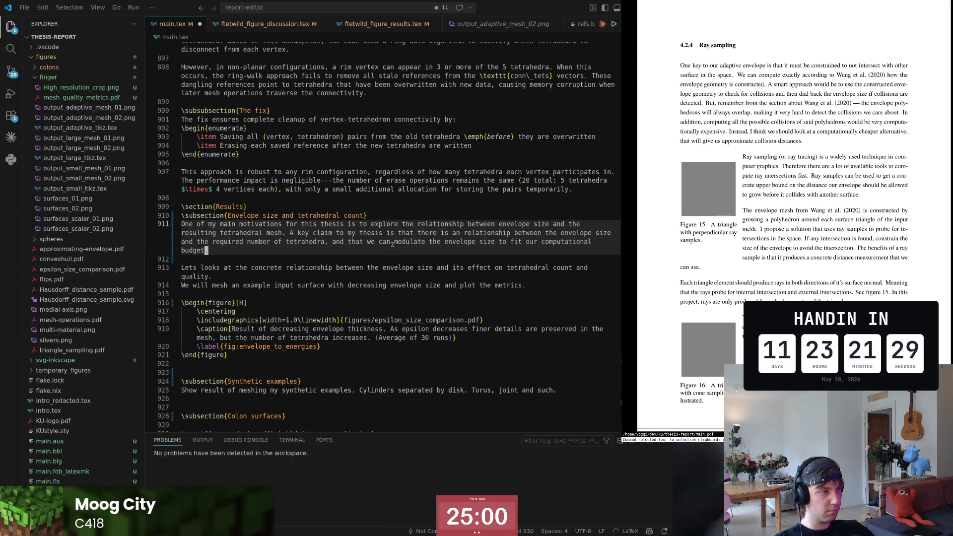
type("o")
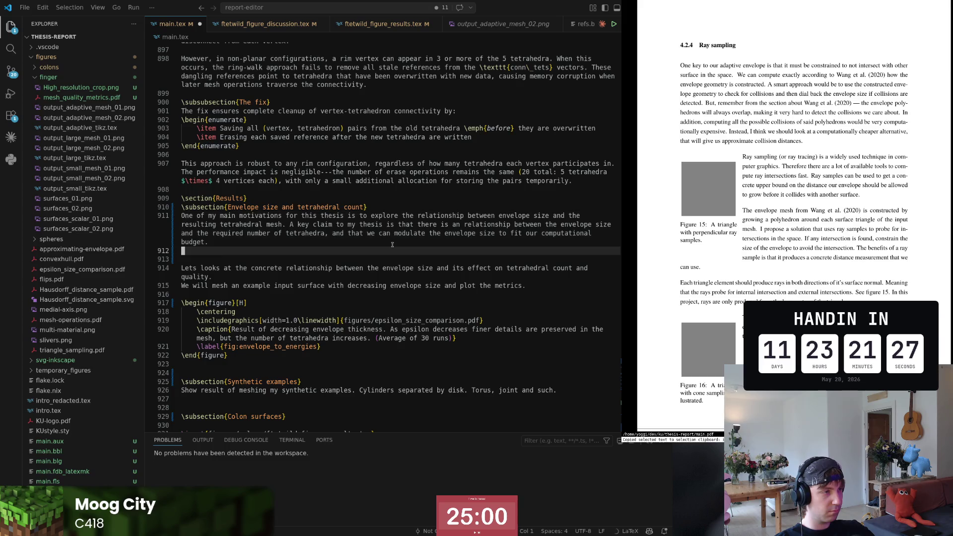
key("shift+o")
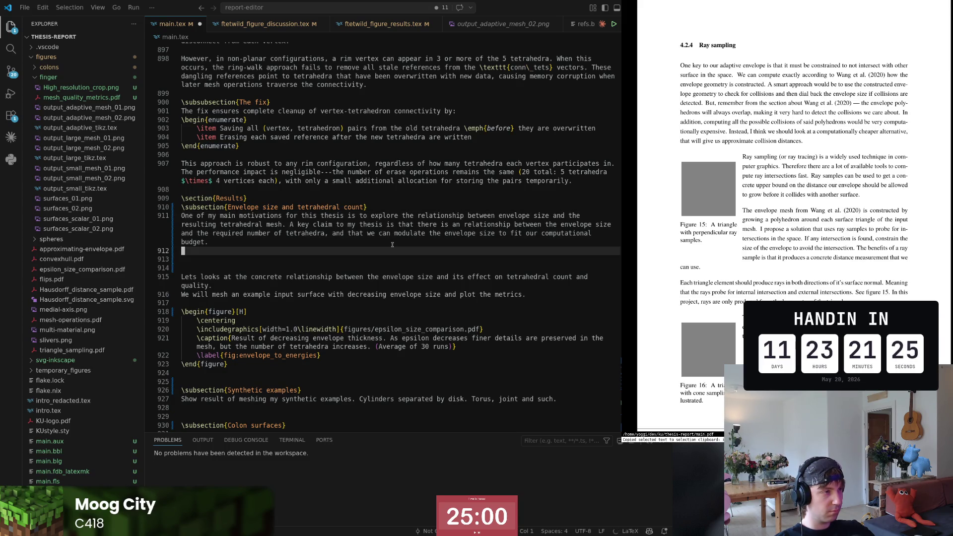
left_click(391, 244)
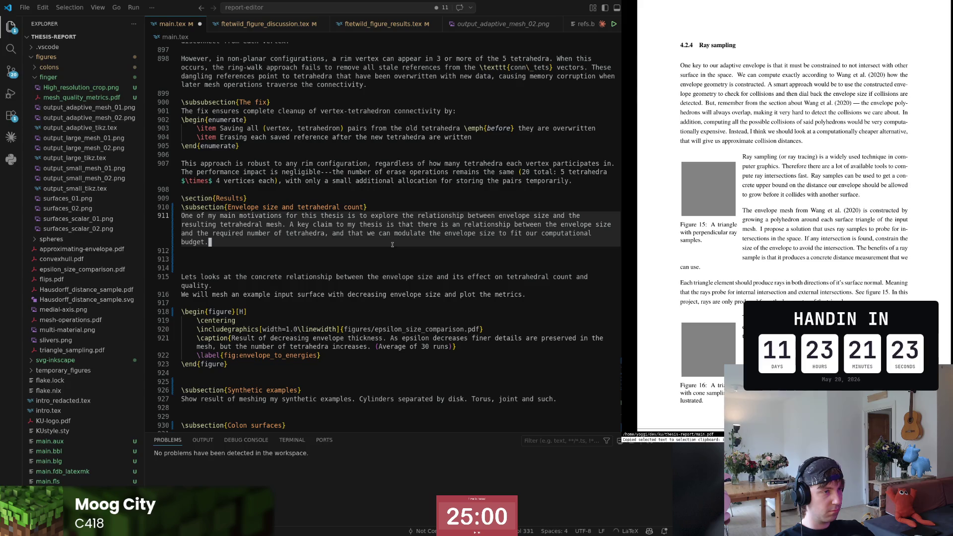
type("ip b")
key("b")
key("b")
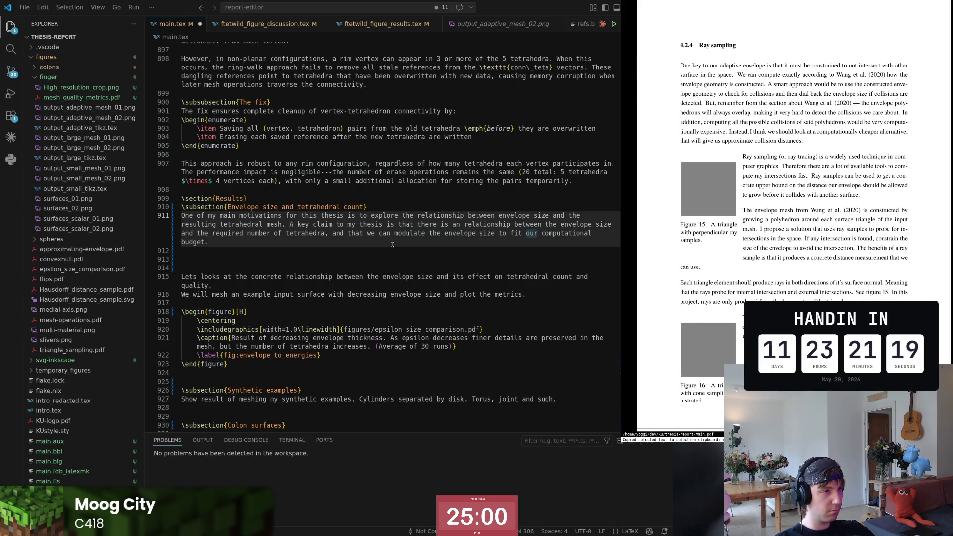
type("cwthe number of tetr")
type("dra ")
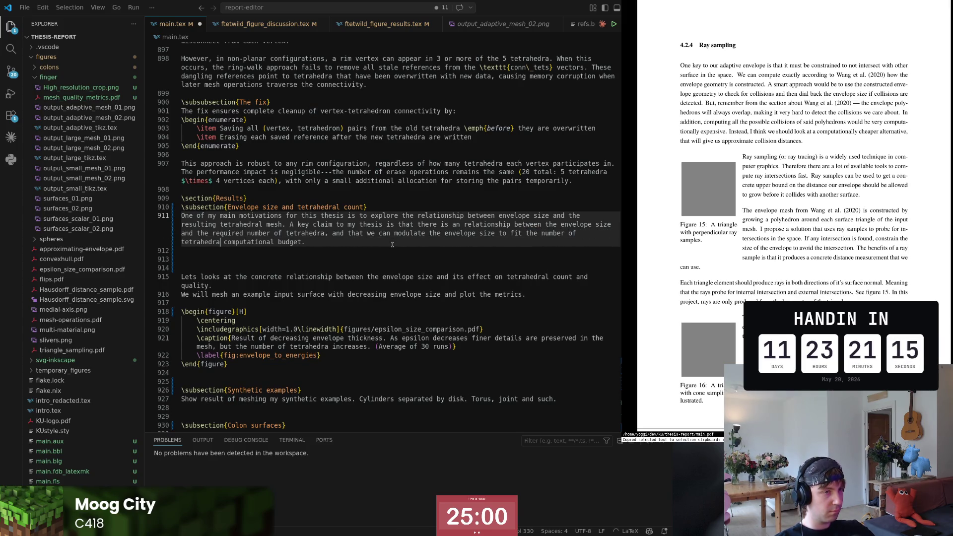
type("to our")
key("Escape")
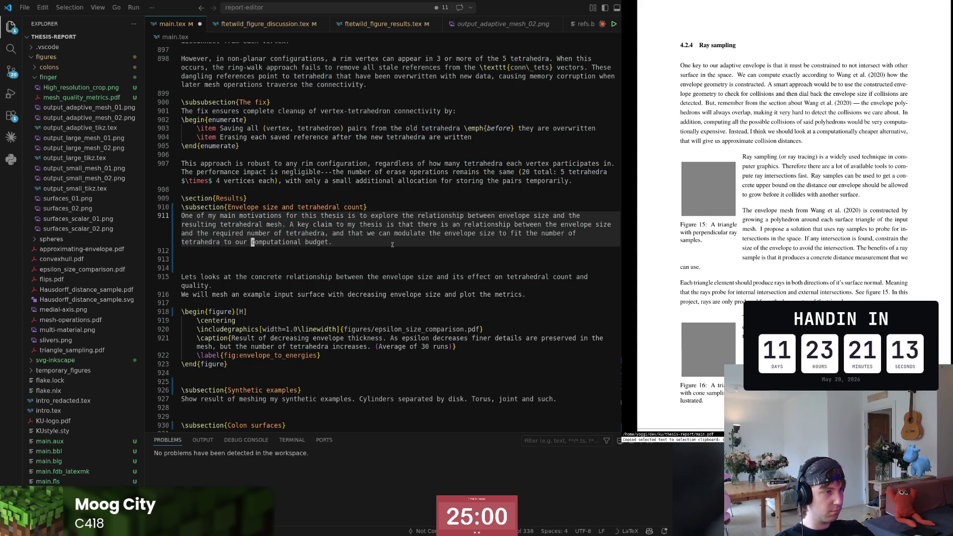
key("j")
key("j")
key("d")
key("d")
key("d")
key("d")
key("k")
key("k")
key("o")
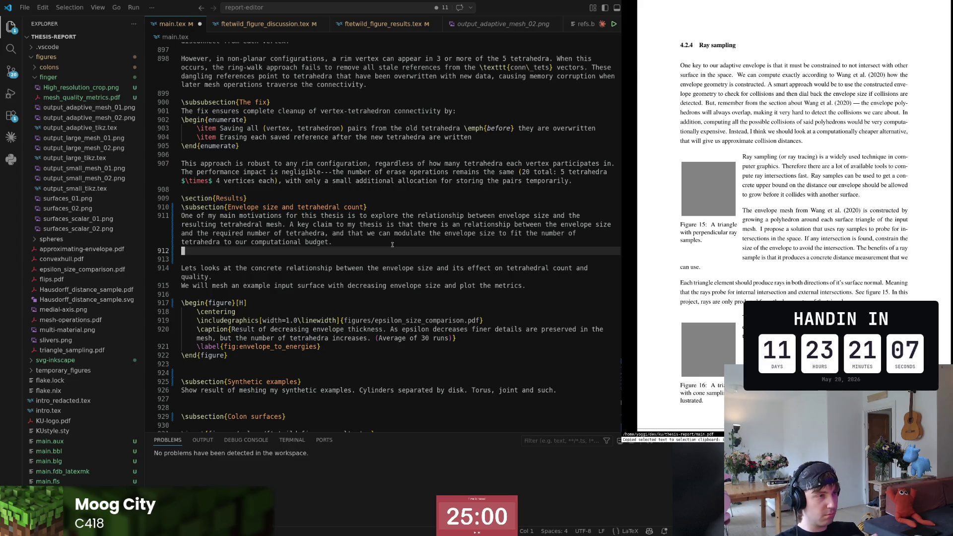
- Discard the unfinished 'but also' clause, end the paragraph with a period, and leave one empty line 913 below it
key("k")
key("shift+v")
key("dollar")
type("s, but also the")
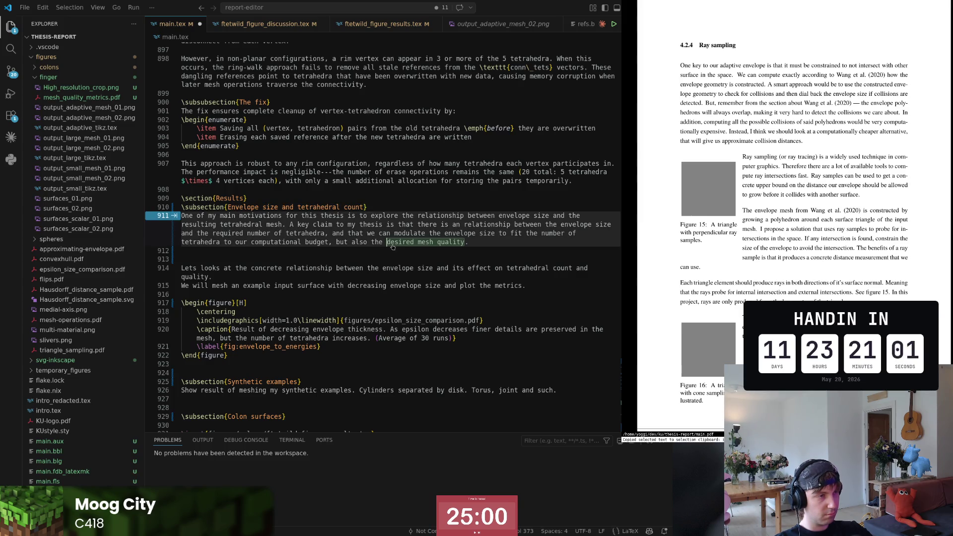
type(" required")
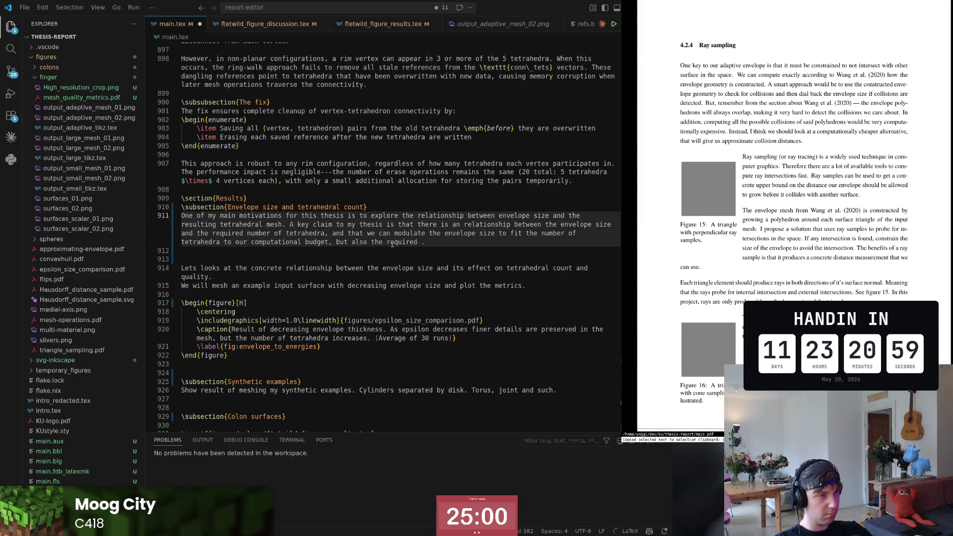
key("ctrl+BackSpace")
key("ctrl+BackSpace")
key("ctrl+BackSpace")
key("ctrl+BackSpace")
key("ctrl+BackSpace")
key("ctrl+BackSpace")
type(".")
key("Left")
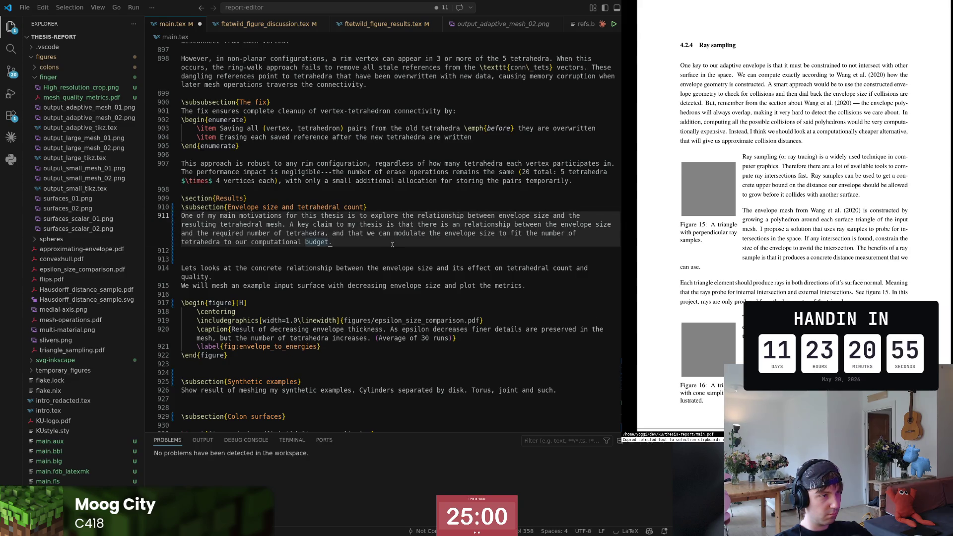
key("End")
key("Return")
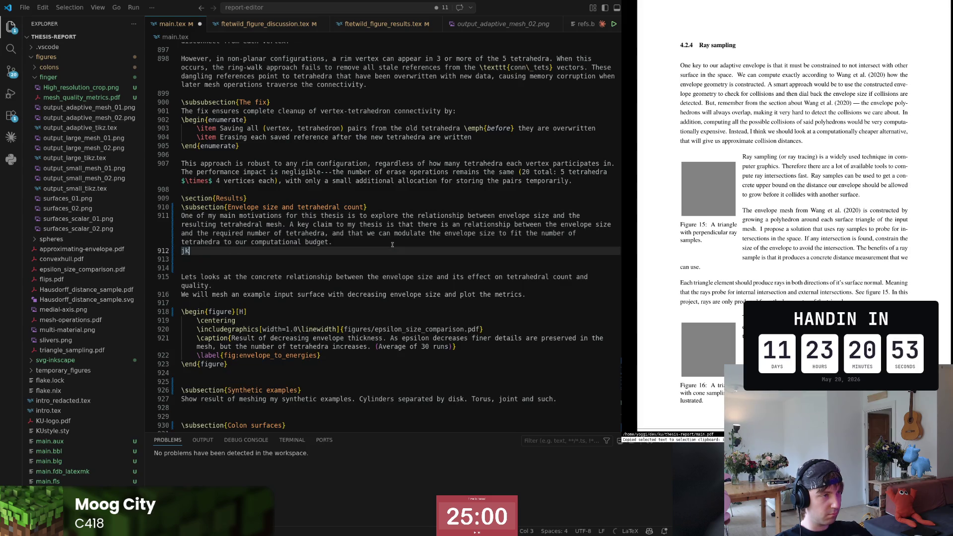
key("Delete")
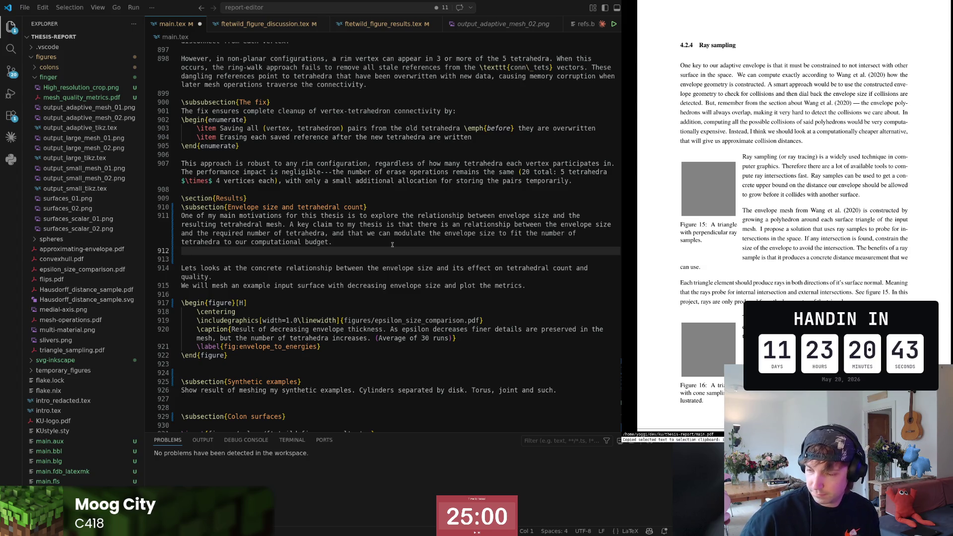
left_click(329, 258)
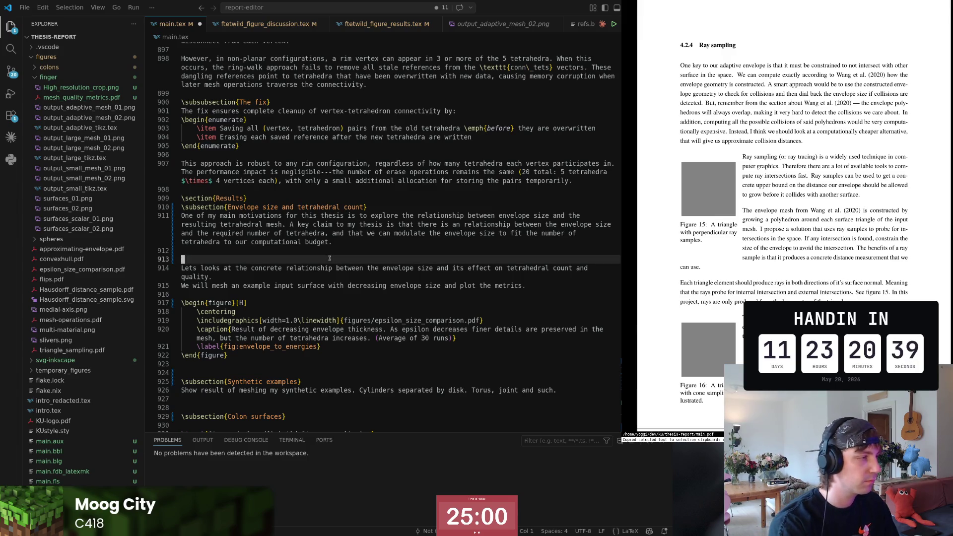
scroll(330, 257, "down", 1)
- Delete the old introduction lines before the figure and start a new line 'In this graph'
key("shift+Down")
key("shift+Down")
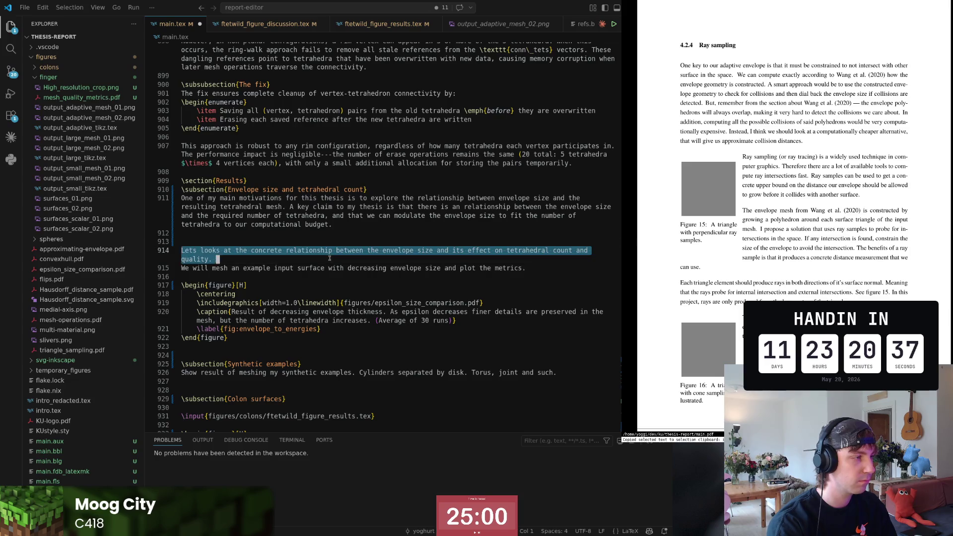
key("BackSpace")
type("In this")
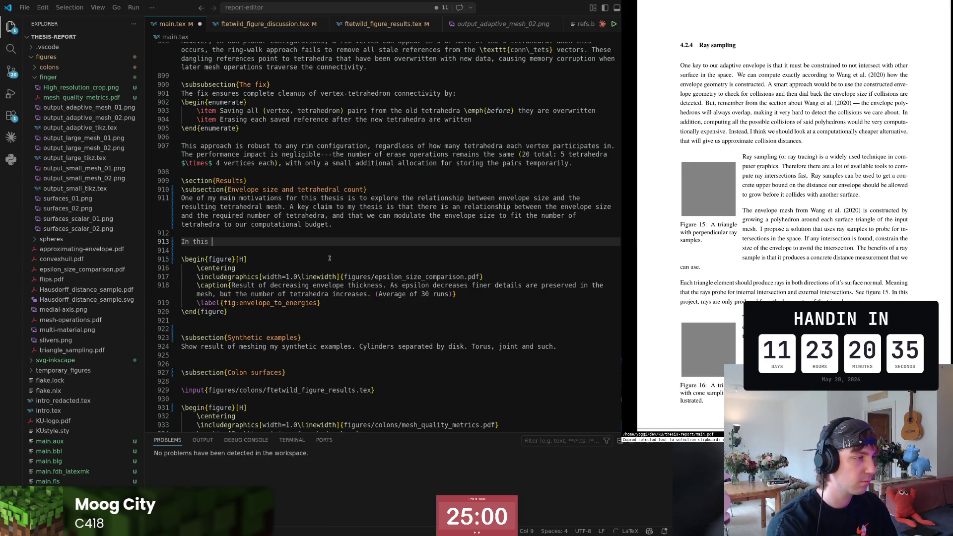
type("h")
key("Up")
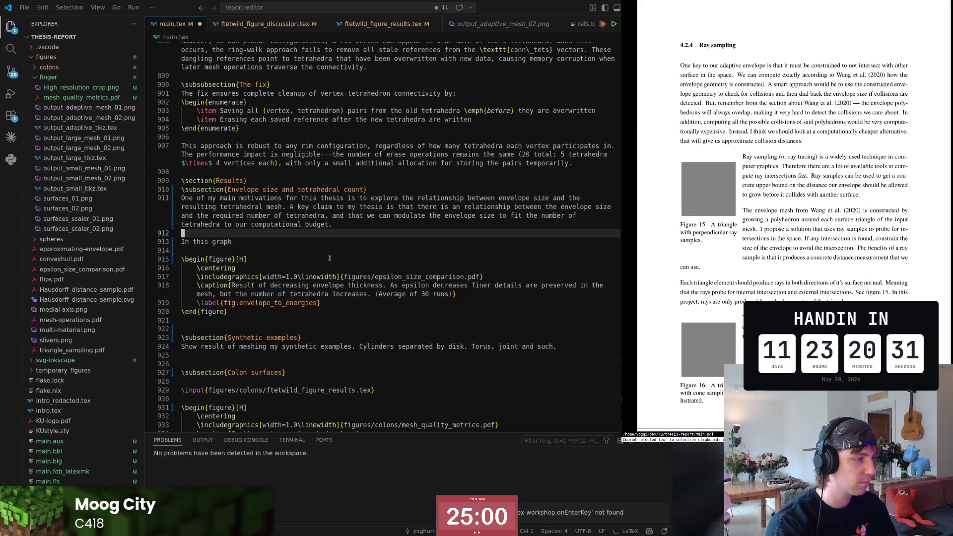
key("Return")
key("Return")
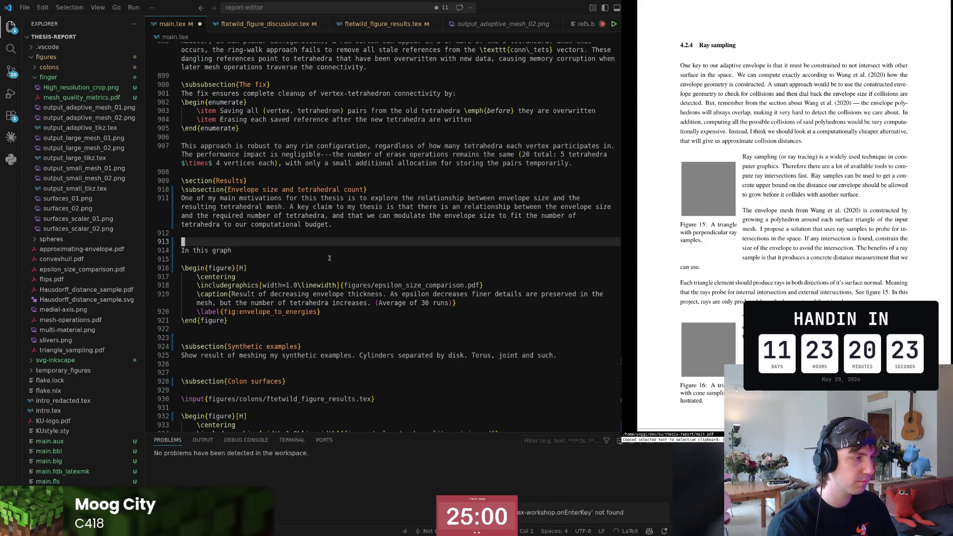
key("Delete")
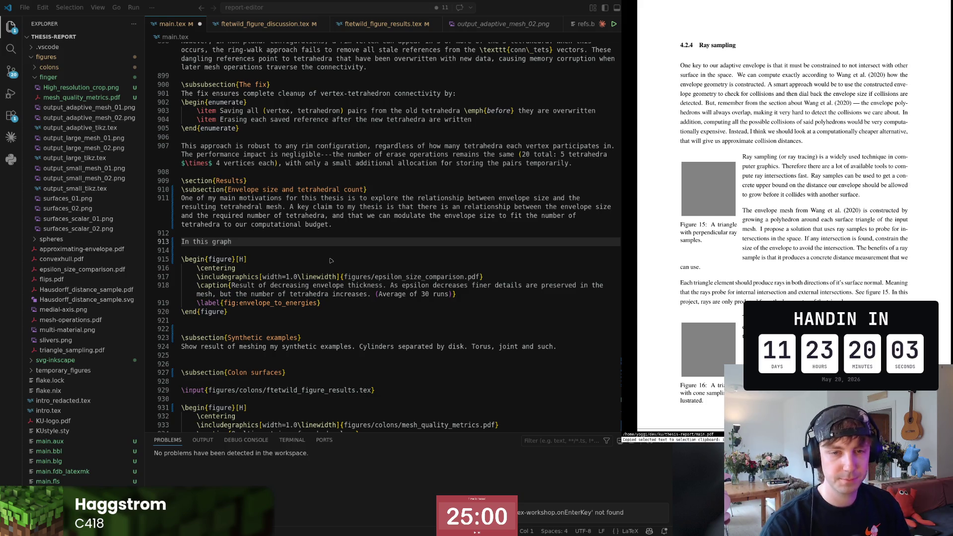
- Consult the arXiv paper window, then return to the end of the 'In this graph' line
key("alt+Tab")
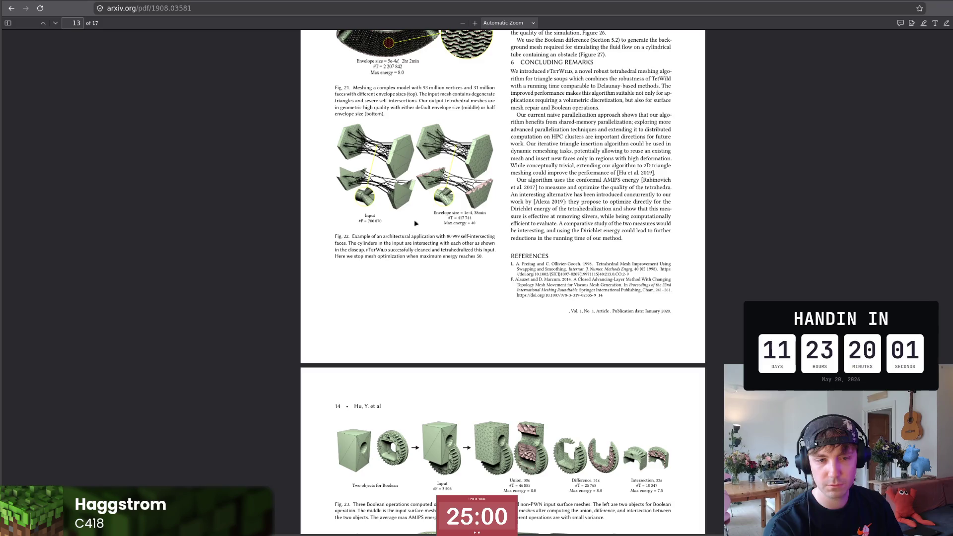
key("alt+Tab")
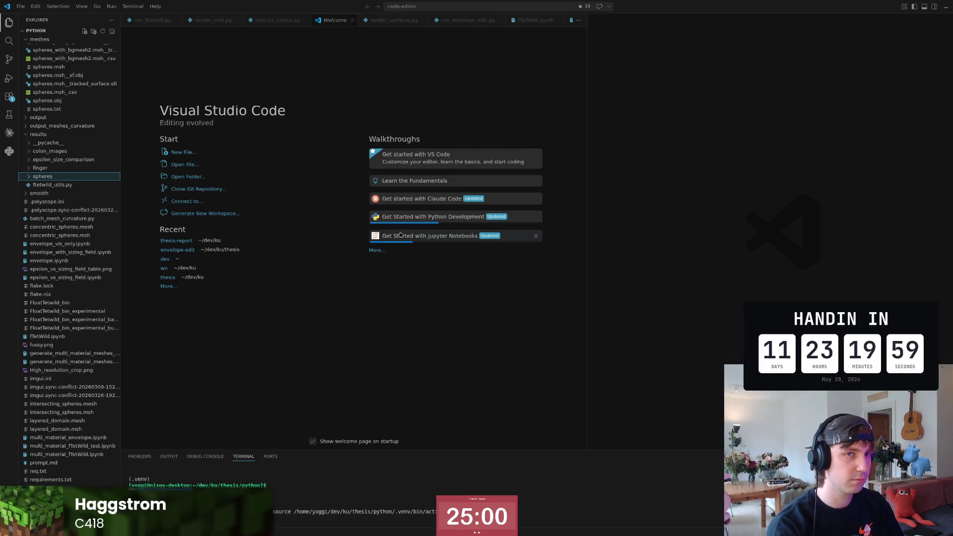
key("alt+Tab")
key("End")
- Replace 'In this graph' with the Copilot paragraph explaining smaller envelopes keep finer detail but need more tetrahedra
key("d")
key("d")
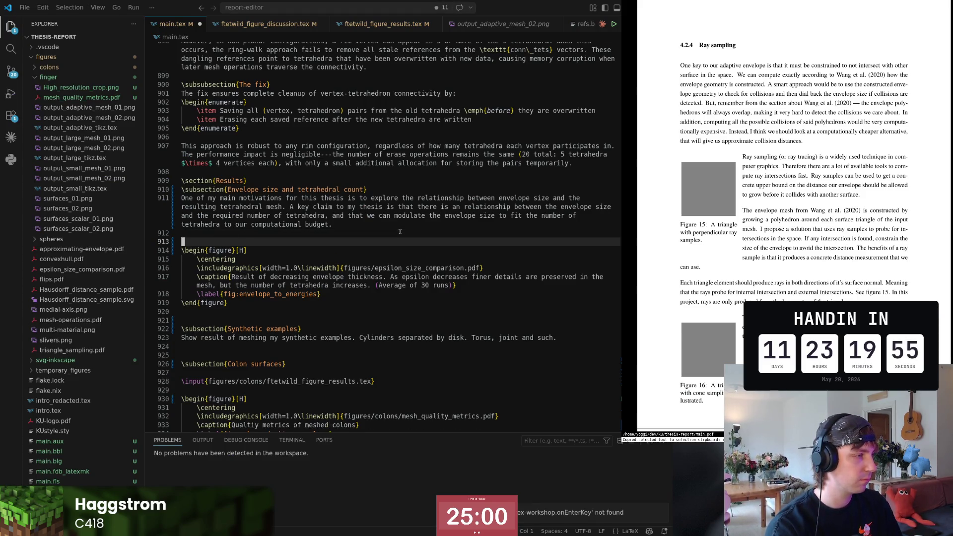
key("o")
key("Escape")
key("k")
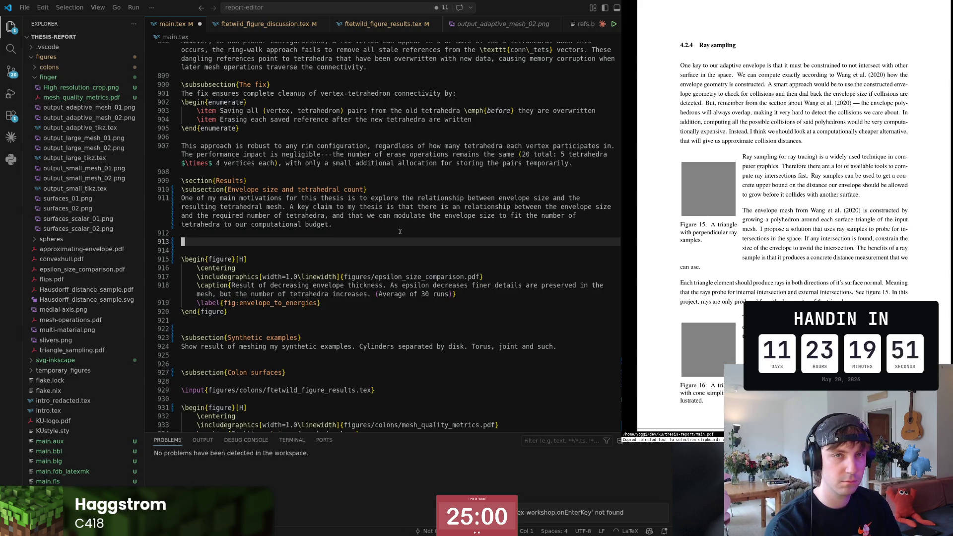
type("Inm ")
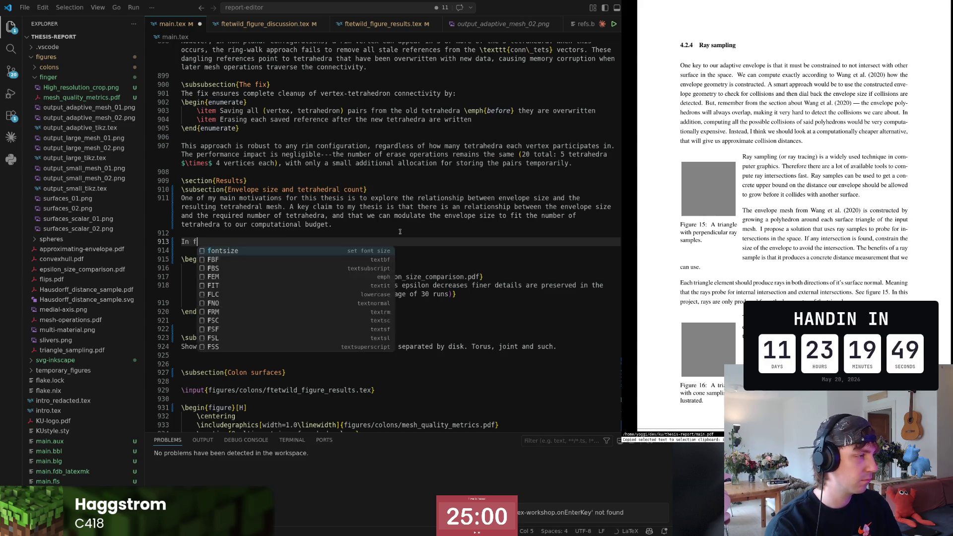
type(" \\ref")
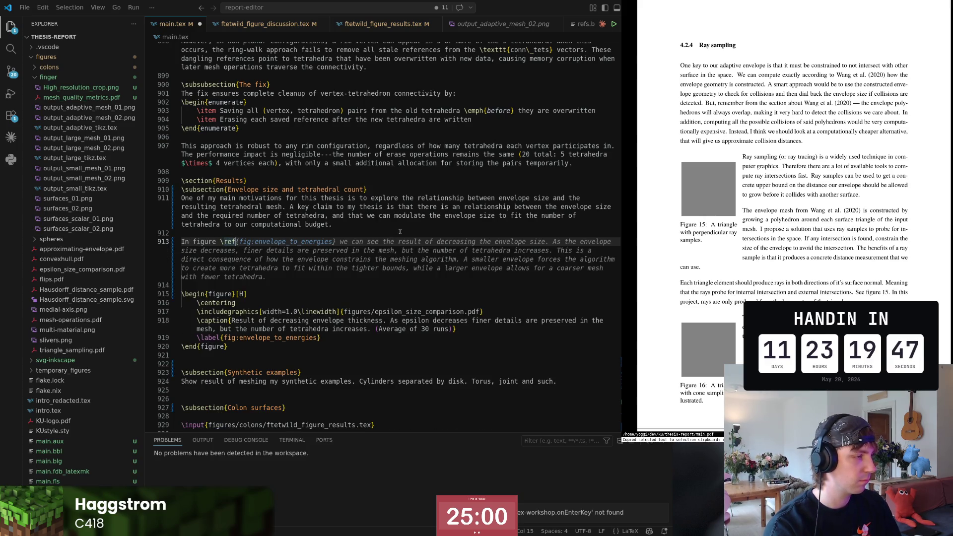
key("Tab")
key("Escape")
key("k")
- Review the new paragraph, briefly selecting the 'This is' sentence and keeping it
key("b")
key("b")
key("b")
key("b")
key("b")
key("b")
key("b")
key("b")
key("b")
key("b")
key("b")
key("b")
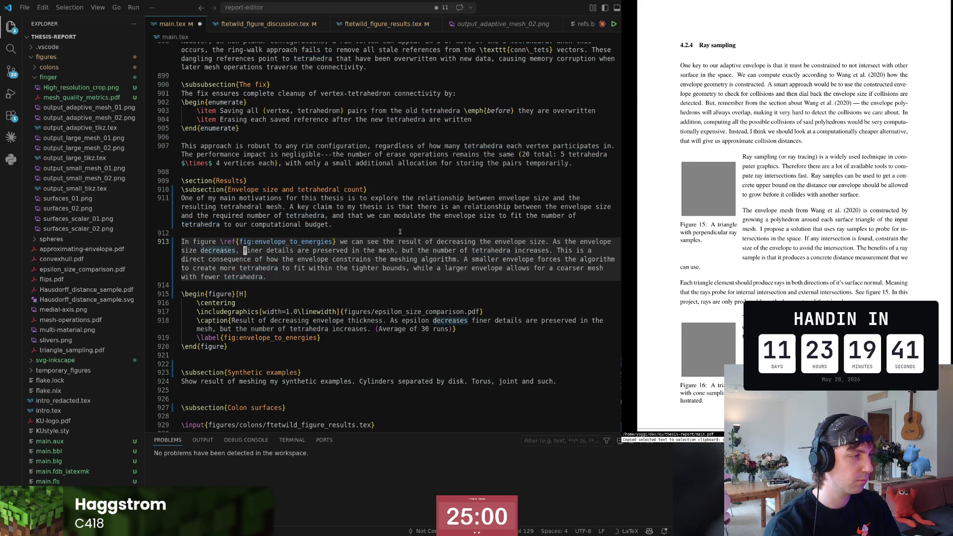
key("w")
key("w")
key("w")
key("w")
key("w")
key("w")
key("w")
key("w")
key("v")
key("w")
key("w")
key("w")
key("w")
key("w")
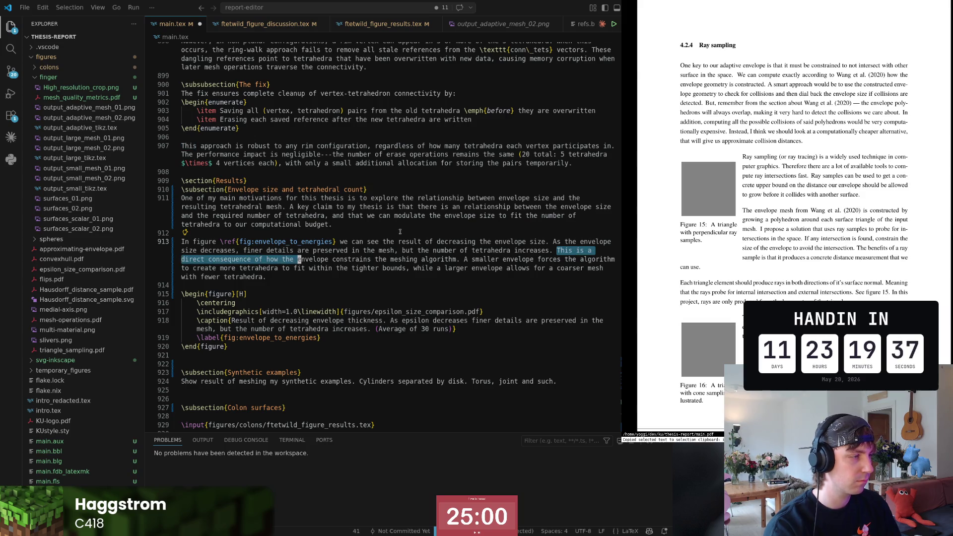
key("w")
key("w")
key("w")
key("w")
key("w")
key("w")
key("w")
key("w")
key("w")
key("w")
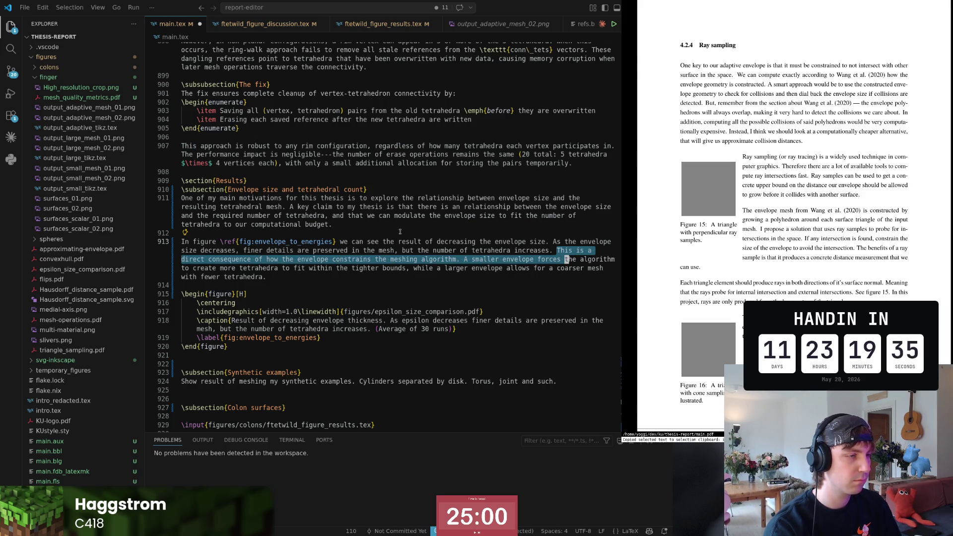
key("w")
key("w")
key("w")
key("w")
key("w")
key("w")
key("w")
key("w")
key("w")
key("w")
key("w")
key("w")
key("w")
key("w")
key("w")
key("w")
key("w")
key("w")
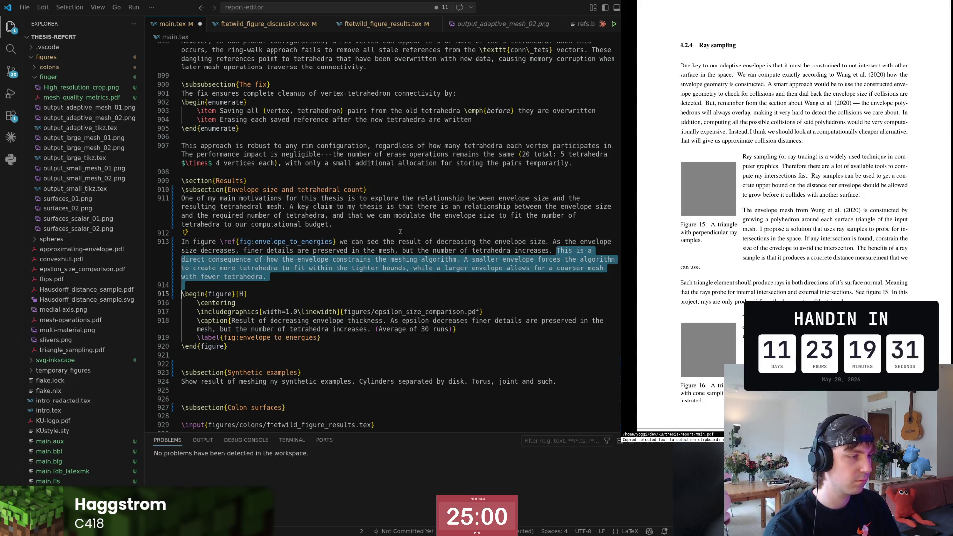
key("b")
key("Escape")
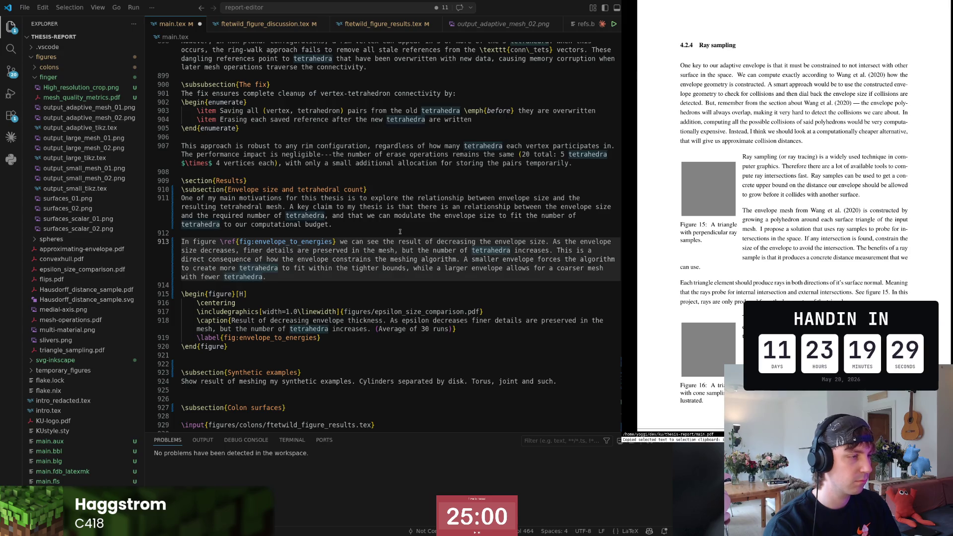
- Clean up stray lines below the paragraph and open blank lines after \end{figure}
key("Return")
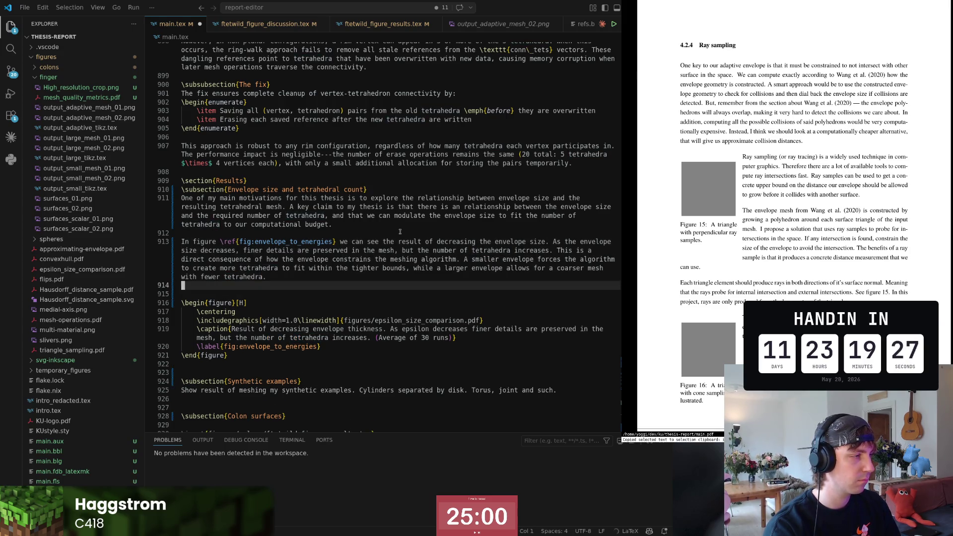
key("Return")
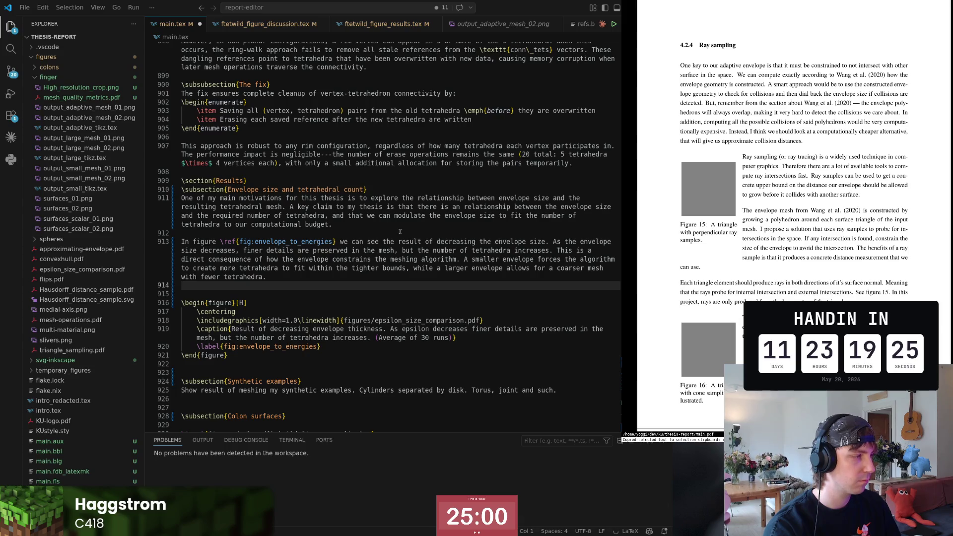
key("Return")
type("Intere")
key("Escape")
key("d")
key("d")
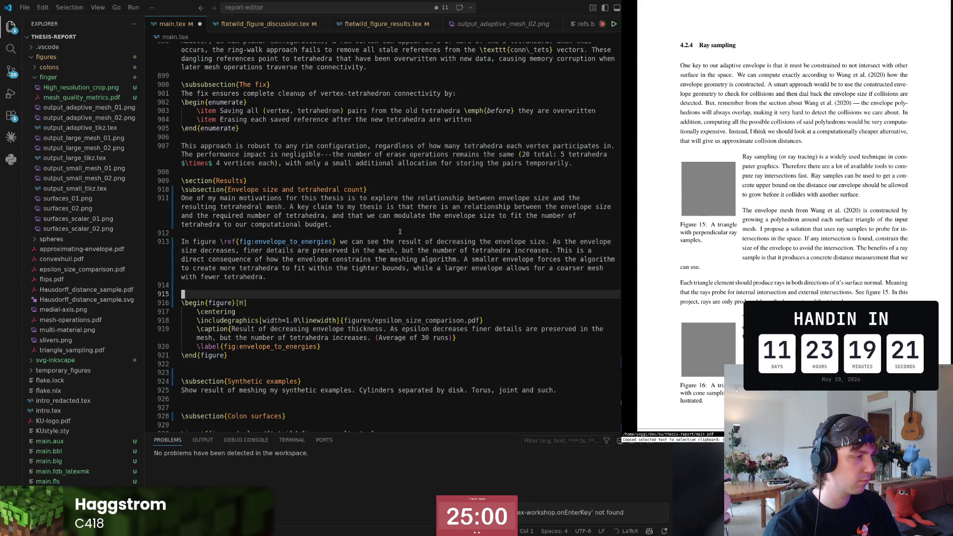
key("d")
key("d")
key("j")
key("j")
key("j")
key("j")
key("j")
key("o")
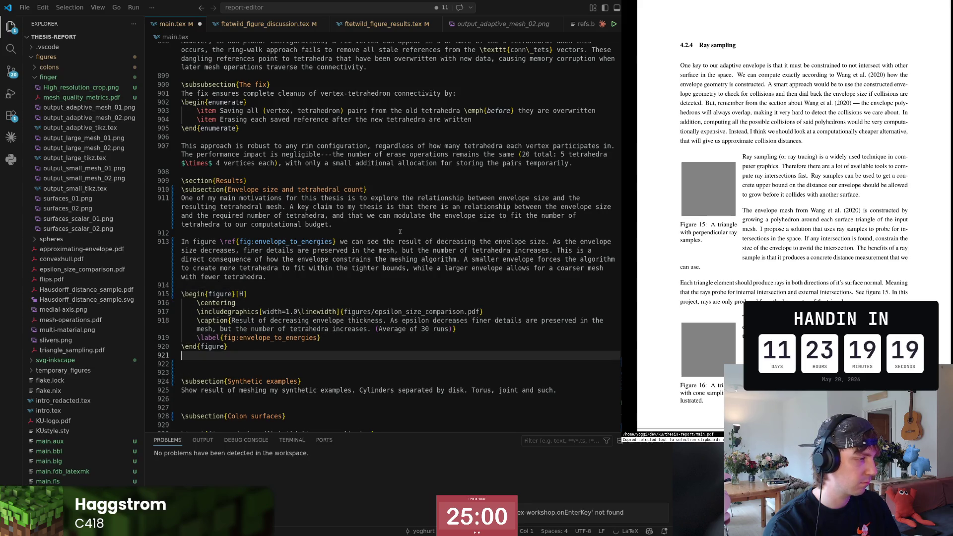
key("Return")
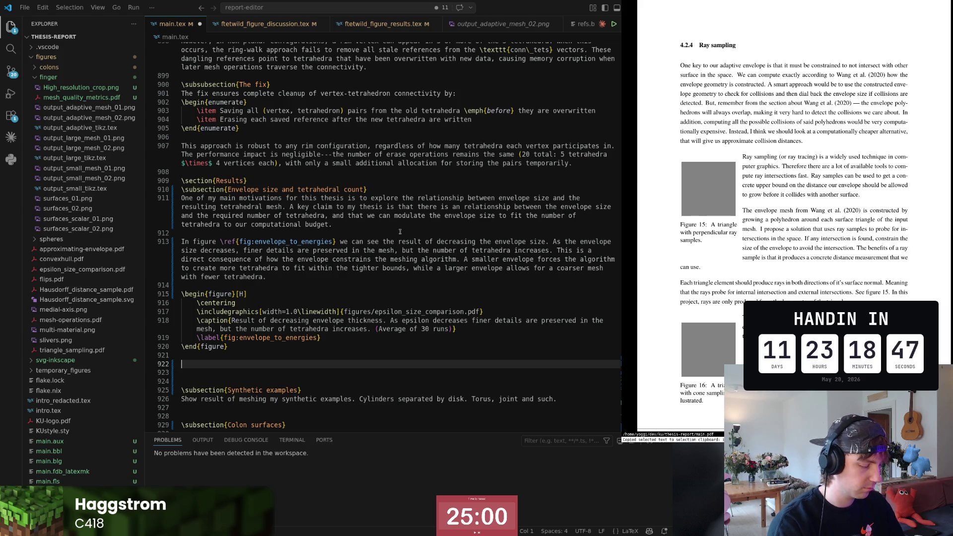
type("Interes")
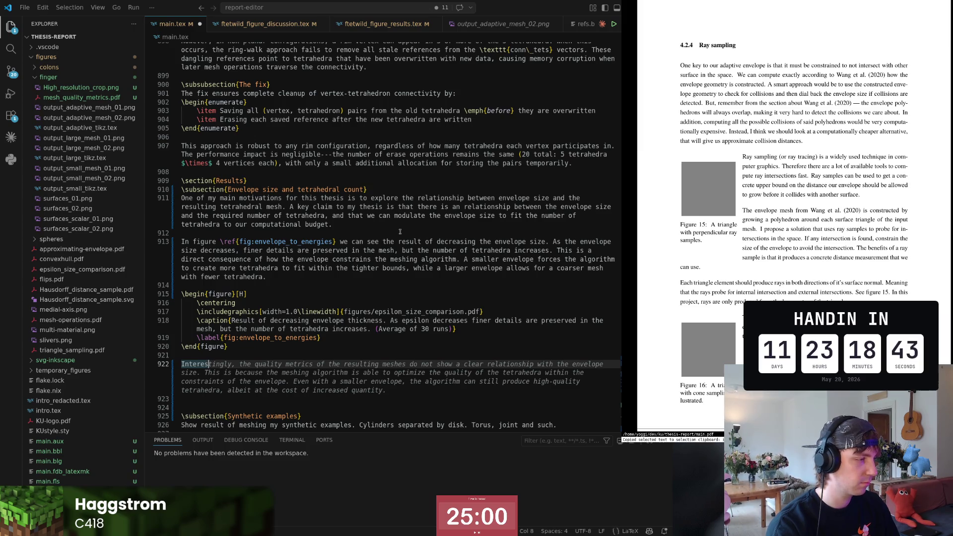
- Accept the Copilot paragraph starting 'Interestingly' stating mesh quality metrics show no clear relationship with envelope size
key("Tab")
key("ctrl+Left")
key("ctrl+Left")
key("ctrl+Left")
key("ctrl+Left")
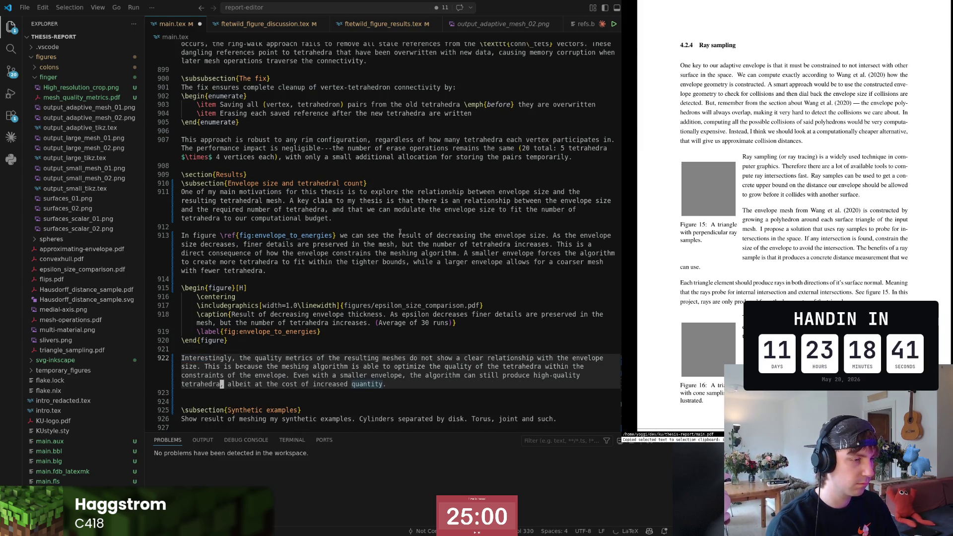
key("ctrl+Right")
key("ctrl+Right")
key("ctrl+Right")
key("ctrl+Right")
key("ctrl+Right")
key("ctrl+Right")
key("Right")
key("ctrl+Right")
key("ctrl+Right")
key("ctrl+Right")
key("ctrl+Right")
key("ctrl+Right")
key("ctrl+Right")
key("ctrl+Right")
key("ctrl+Right")
key("ctrl+Right")
key("Home")
key("Home")
key("ctrl+Right")
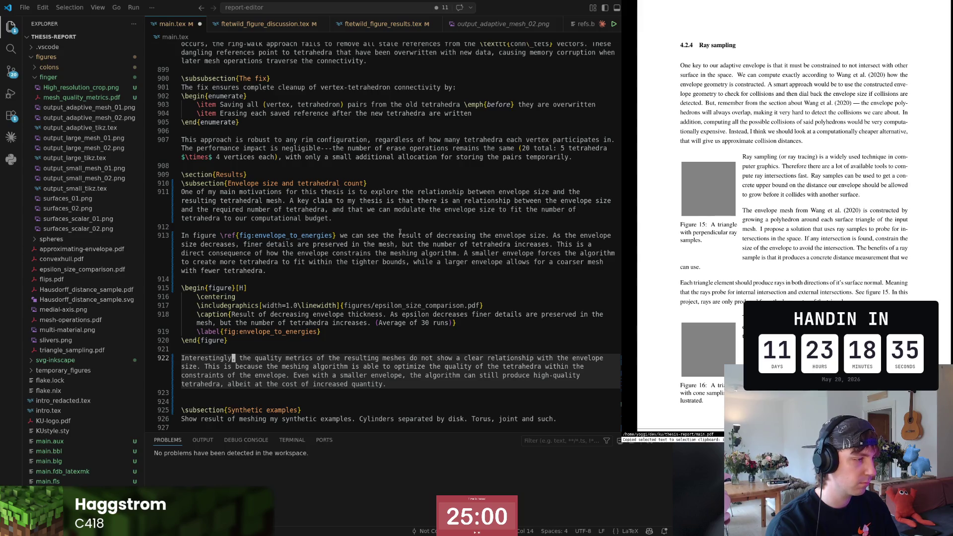
key("ctrl+Right")
key("ctrl+Right")
key("ctrl+Right")
key("ctrl+Right")
key("ctrl+Right")
key("ctrl+Right")
key("ctrl+Right")
key("ctrl+Right")
key("ctrl+Right")
key("ctrl+Right")
key("Right")
key("ctrl+Right")
key("ctrl+Right")
key("ctrl+Right")
key("ctrl+Right")
key("ctrl+Right")
key("ctrl+Right")
- Read back through the quality-metrics paragraph, then view the output_adaptive_mesh_02.png mesh image
key("Home")
key("Up")
key("ctrl+Right")
key("ctrl+Down")
key("Right")
key("ctrl+Right")
key("ctrl+Right")
key("ctrl+Right")
key("ctrl+Right")
key("ctrl+Right")
key("ctrl+Right")
key("ctrl+Right")
key("ctrl+Right")
key("ctrl+Right")
key("ctrl+Right")
key("ctrl+Right")
key("ctrl+Right")
key("ctrl+Left")
key("ctrl+Left")
key("ctrl+Left")
key("ctrl+Left")
key("ctrl+Left")
key("ctrl+Left")
key("ctrl+Left")
key("ctrl+Left")
key("ctrl+Left")
key("ctrl+Left")
key("ctrl+Left")
key("ctrl+Left")
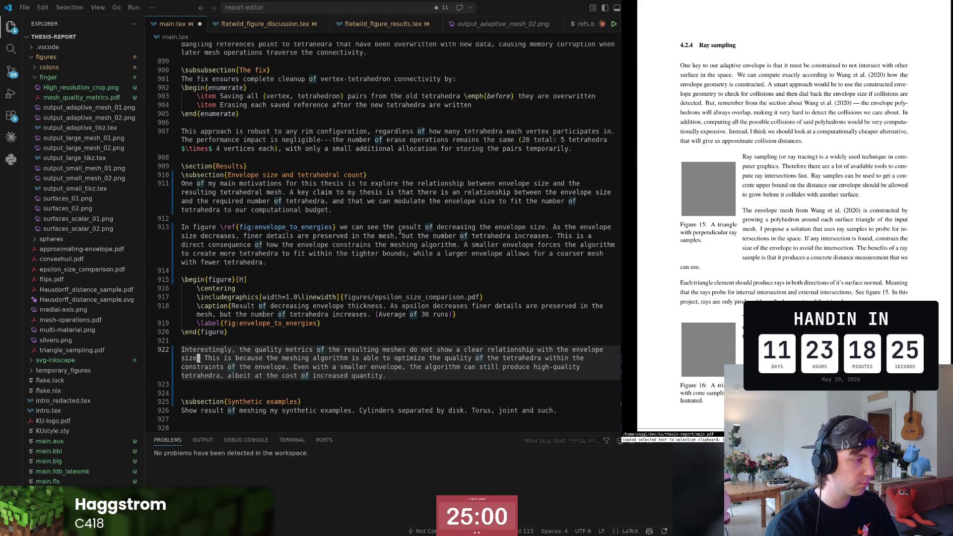
key("ctrl+Left")
key("ctrl+Left")
key("ctrl+Left")
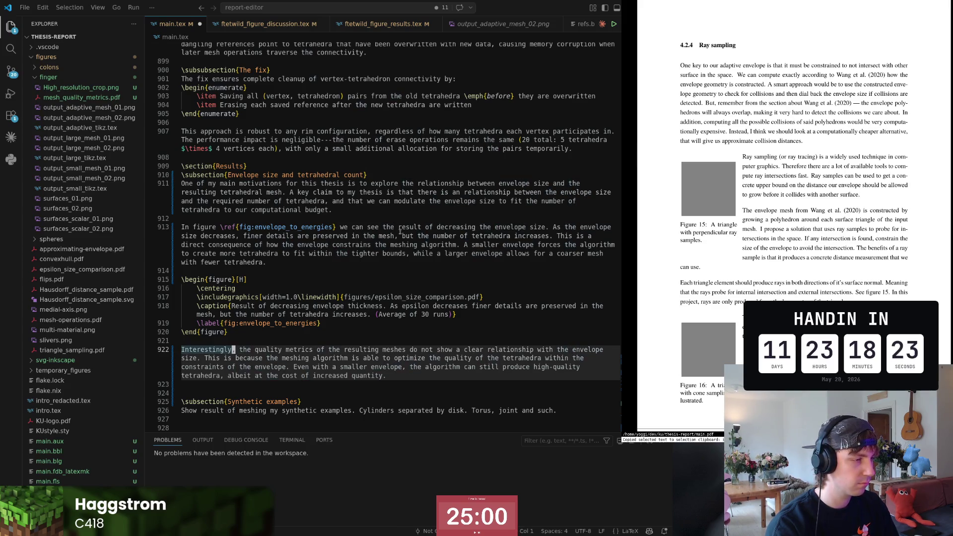
key("w")
key("w")
key("w")
key("w")
key("w")
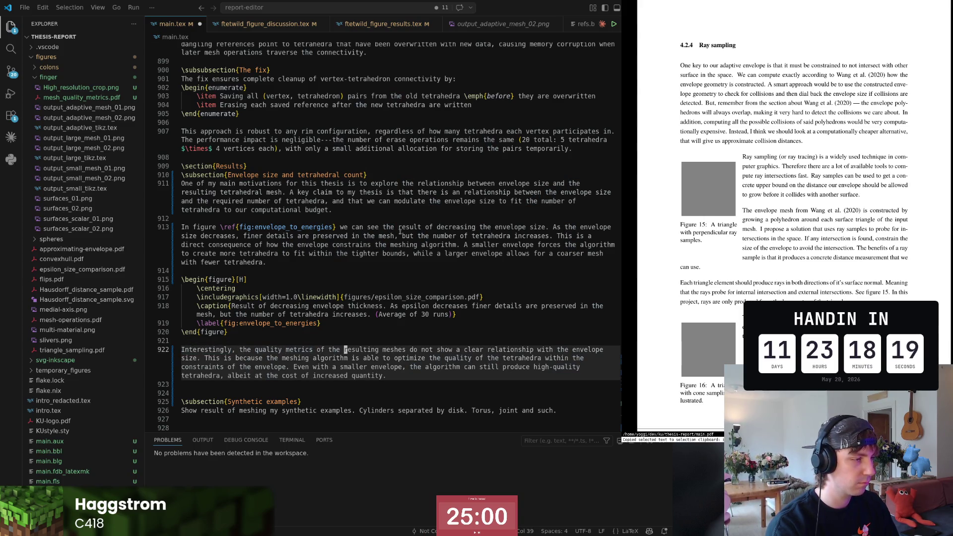
key("w")
key("w")
key("w")
key("w")
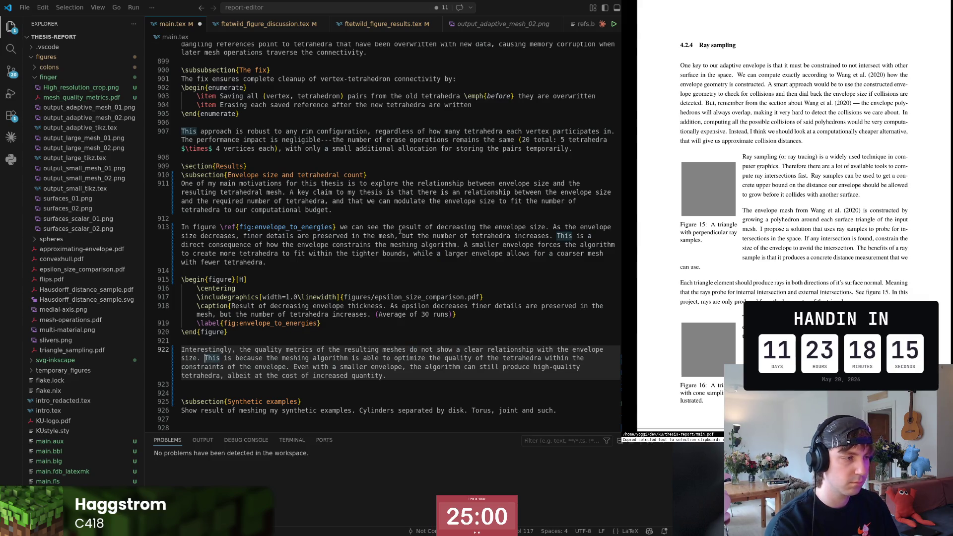
type("is i")
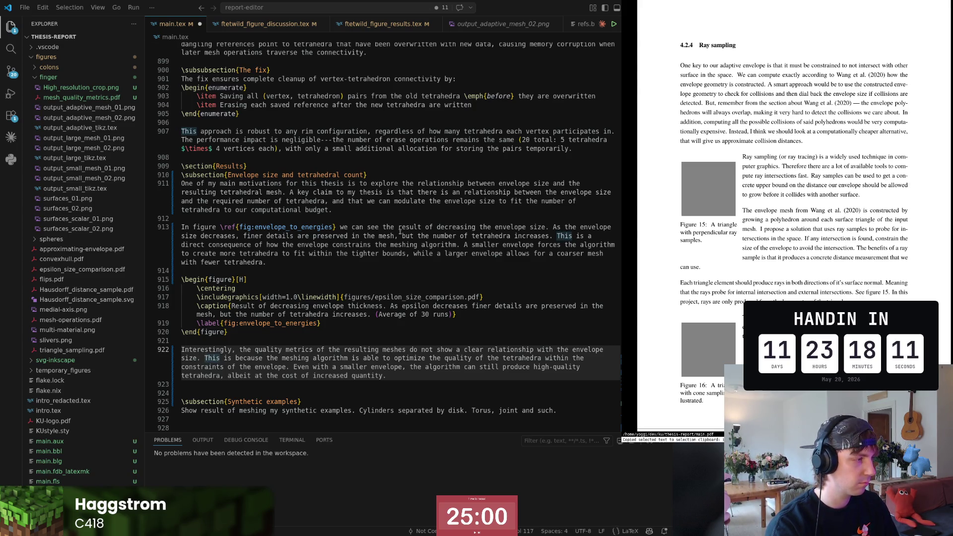
key("Escape")
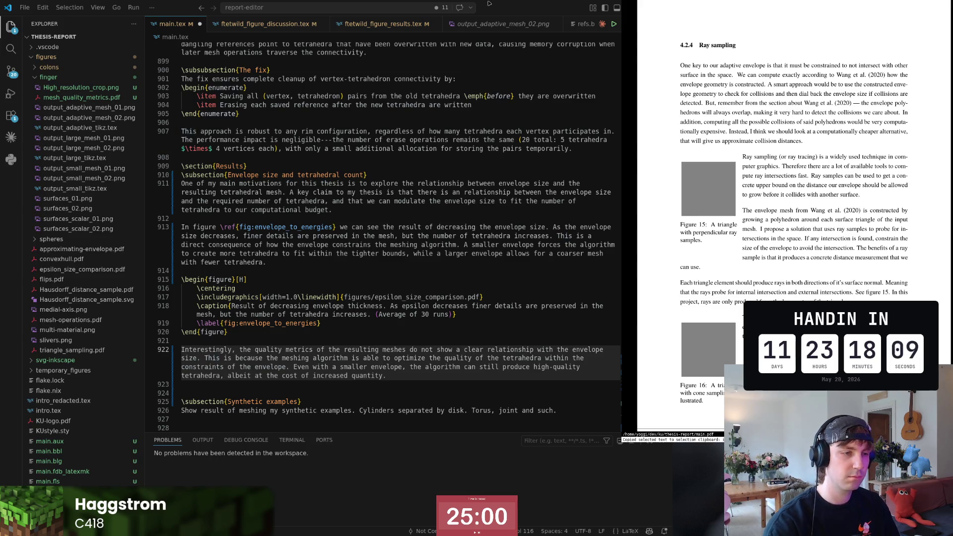
left_click(488, 25)
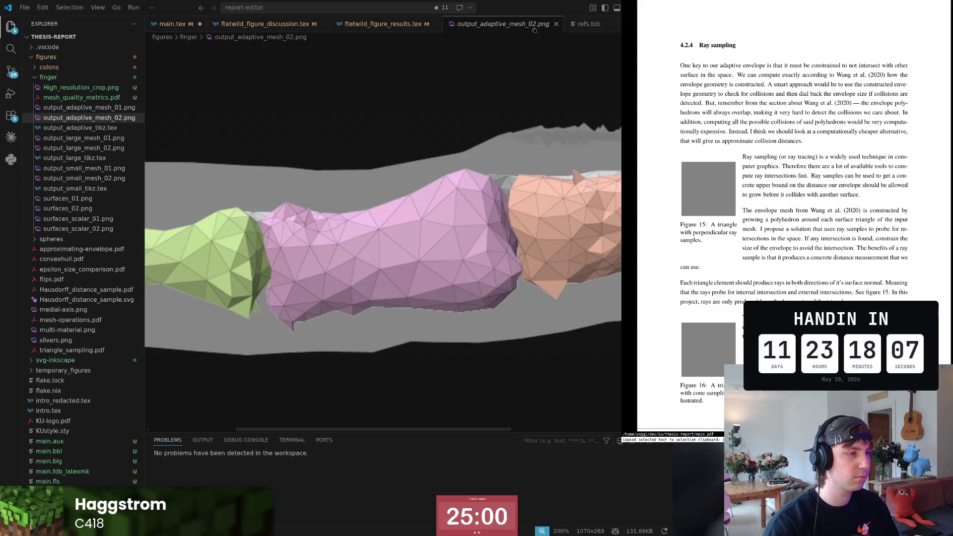
left_click(179, 23)
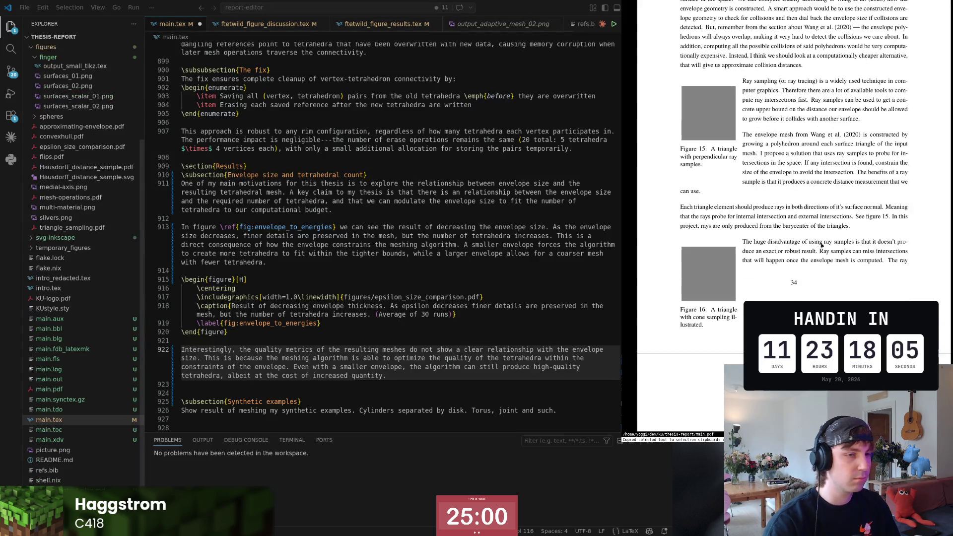
scroll(823, 244, "down", 5)
scroll(815, 240, "down", 5)
scroll(804, 235, "down", 5)
scroll(789, 227, "down", 5)
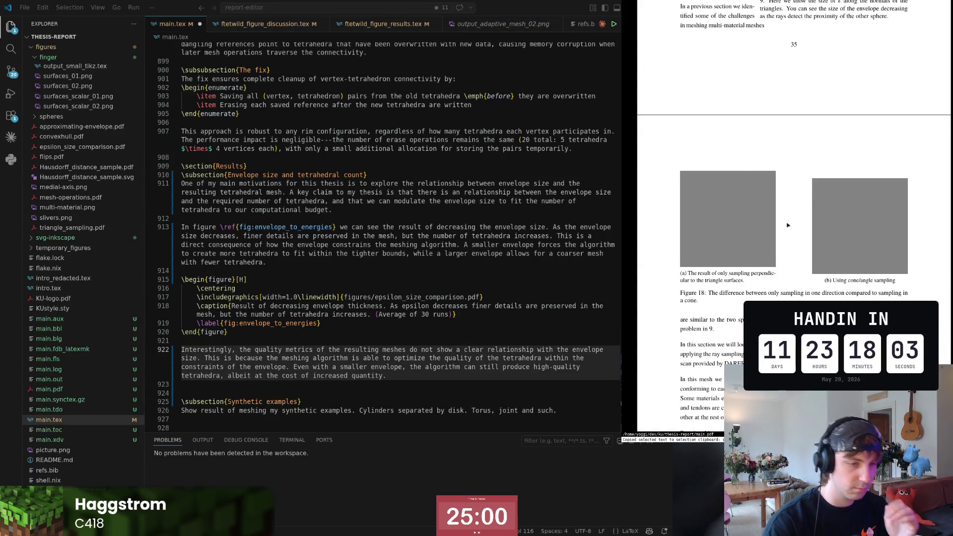
scroll(789, 227, "down", 3)
scroll(881, 204, "down", 10)
scroll(882, 203, "down", 10)
scroll(882, 204, "down", 10)
scroll(881, 203, "down", 10)
scroll(882, 204, "down", 10)
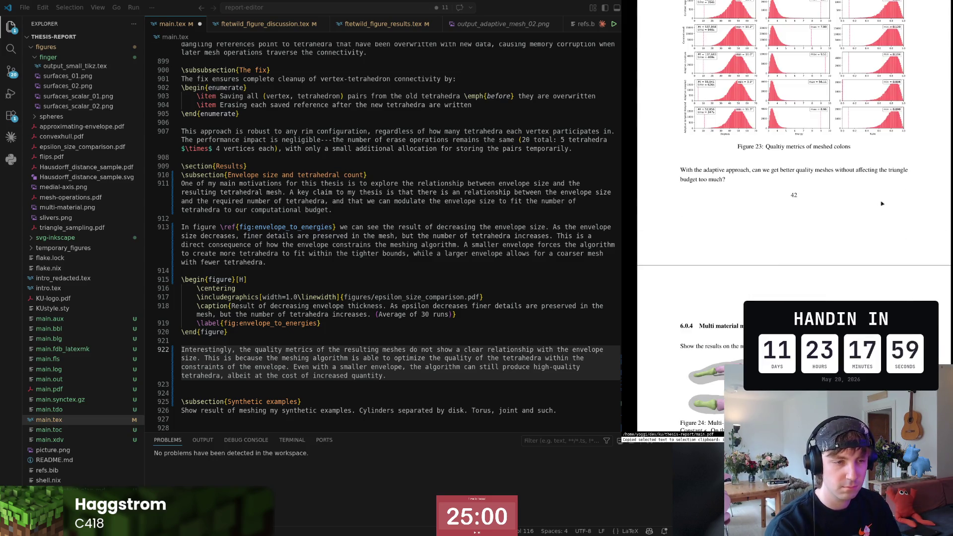
scroll(882, 203, "up", 3)
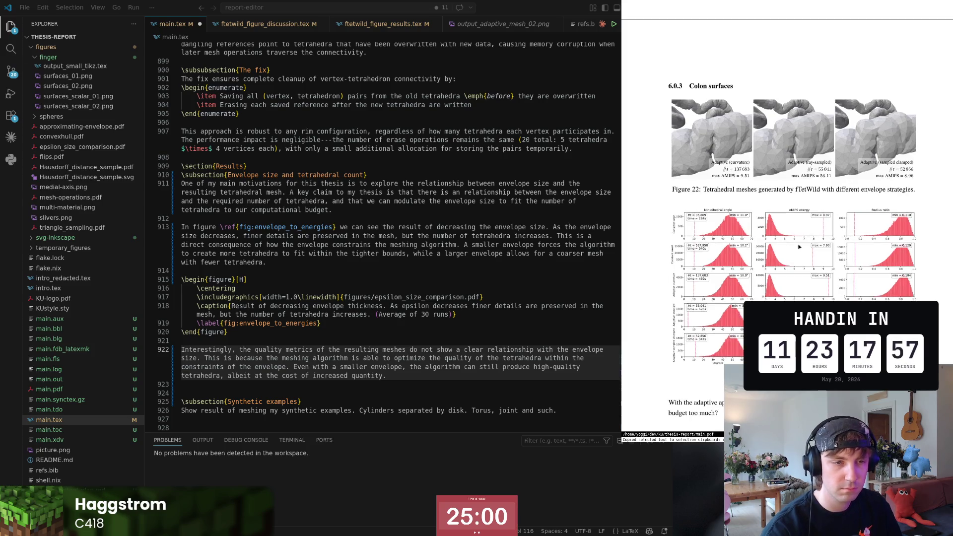
scroll(799, 247, "up", 2)
scroll(811, 240, "up", 2)
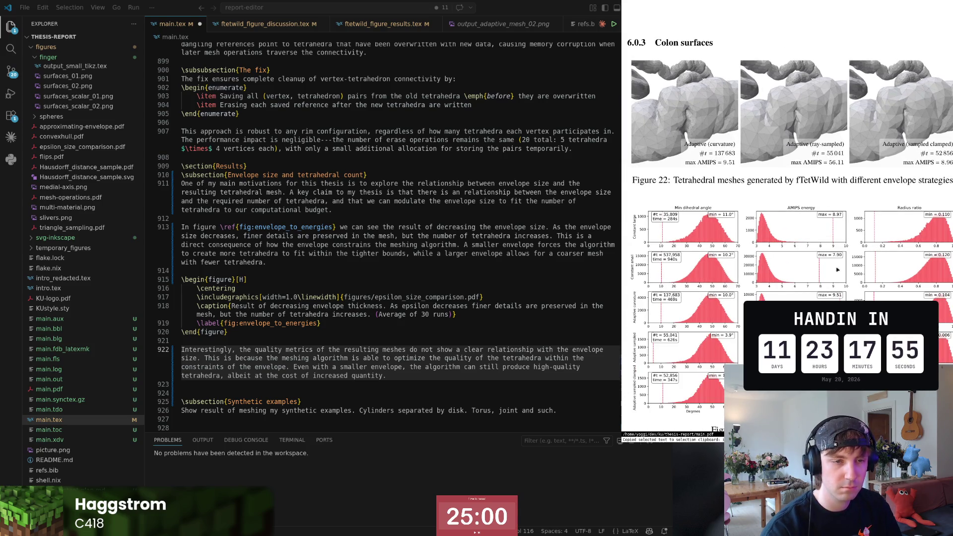
scroll(839, 270, "down", 1)
scroll(790, 275, "down", 1)
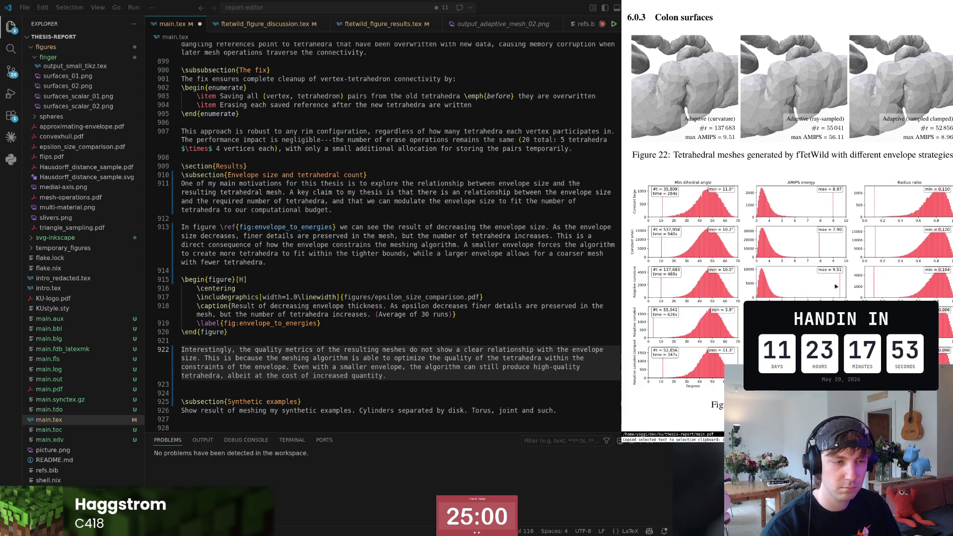
scroll(830, 229, "up", 3)
scroll(831, 246, "up", 4)
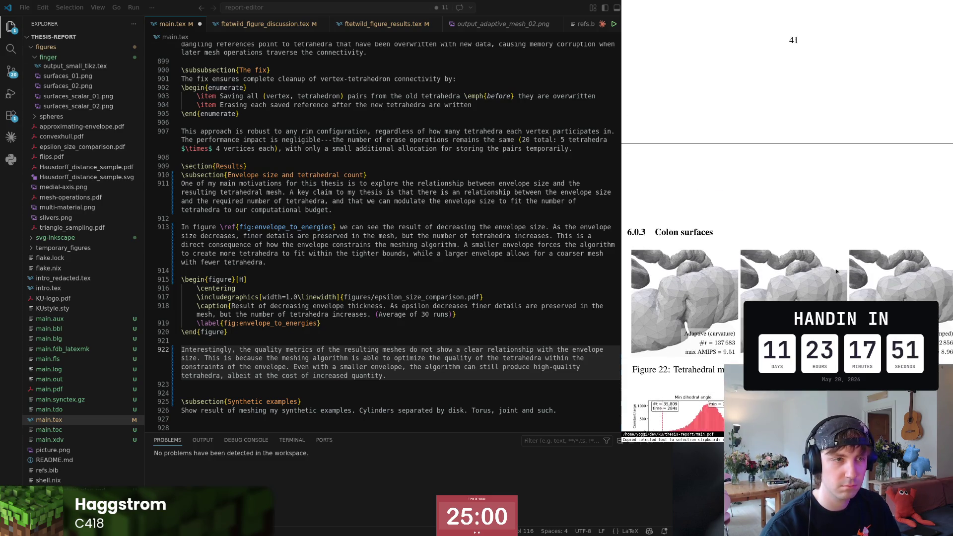
scroll(832, 261, "up", 4)
scroll(835, 273, "up", 1)
scroll(835, 273, "up", 5)
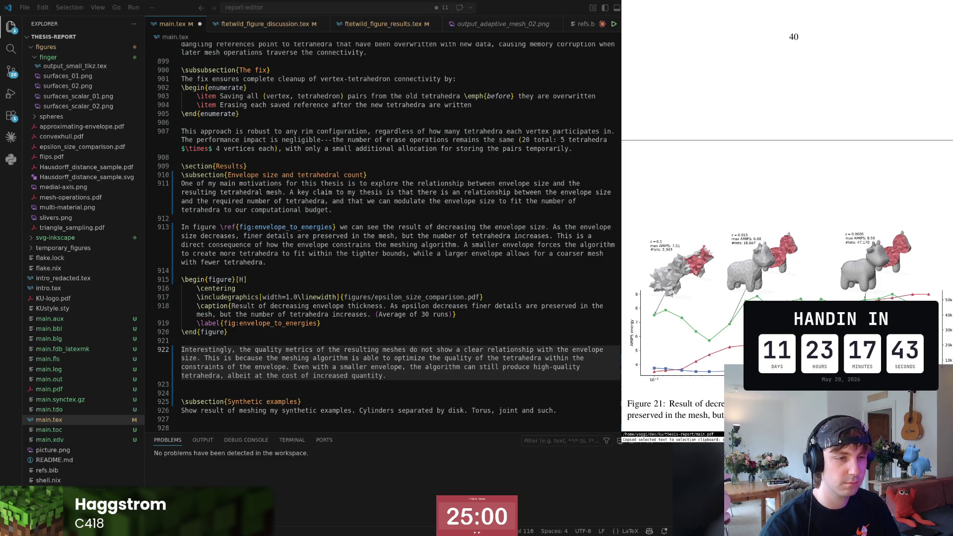
key("Right")
scroll(781, 260, "down", 2)
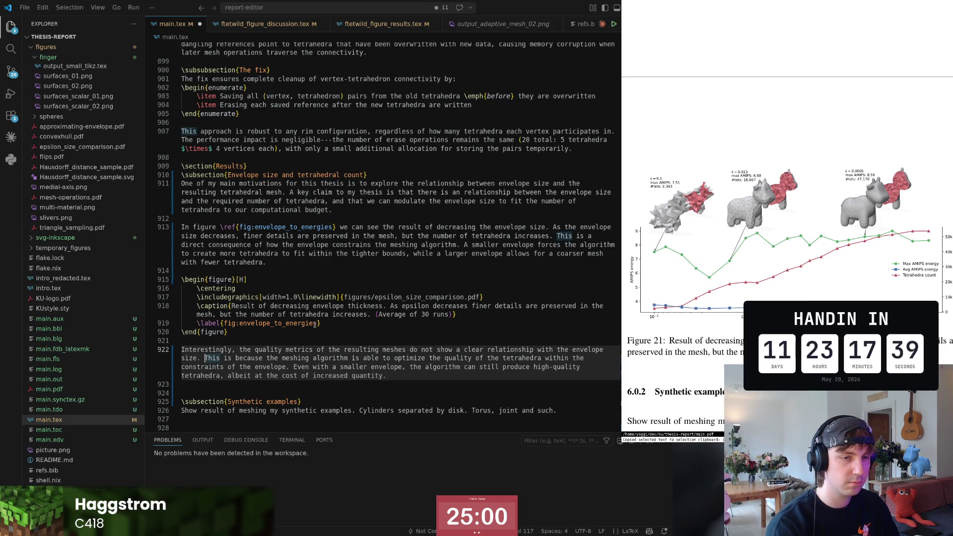
type("The max Amips ")
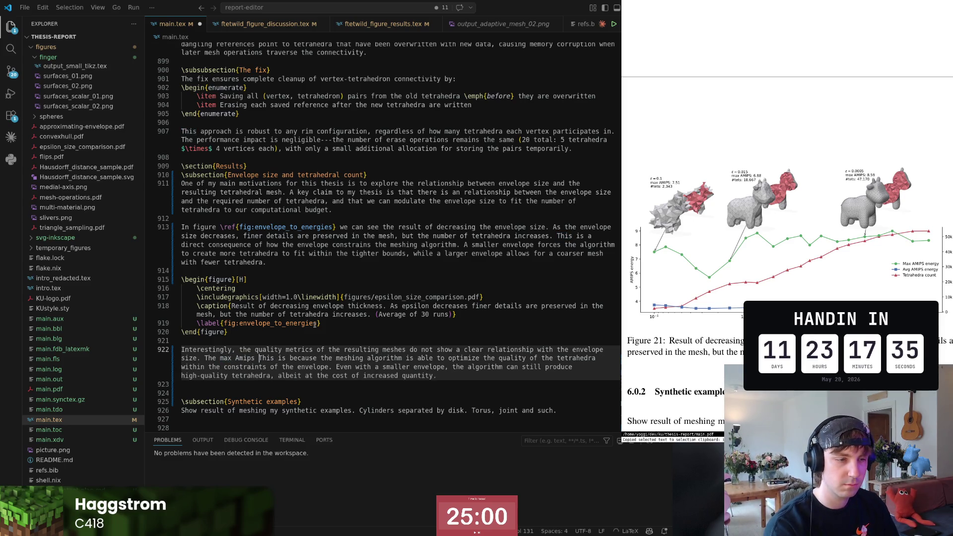
type("energy")
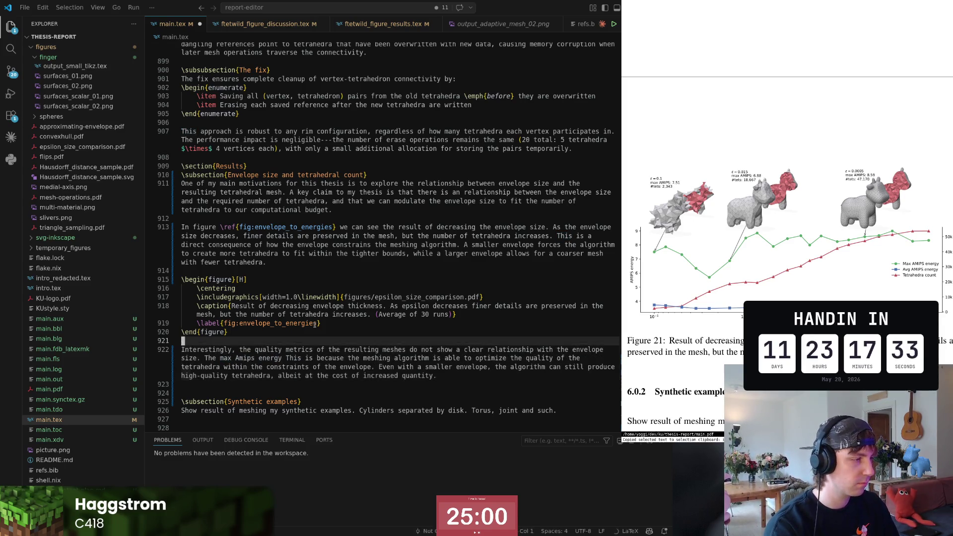
type("AMIPS")
- Insert the sentence that max AMIPS fluctuates but AMIPS below 9 is still good, with AMIPS uppercased
key("Escape")
key("w")
key("w")
type("does ")
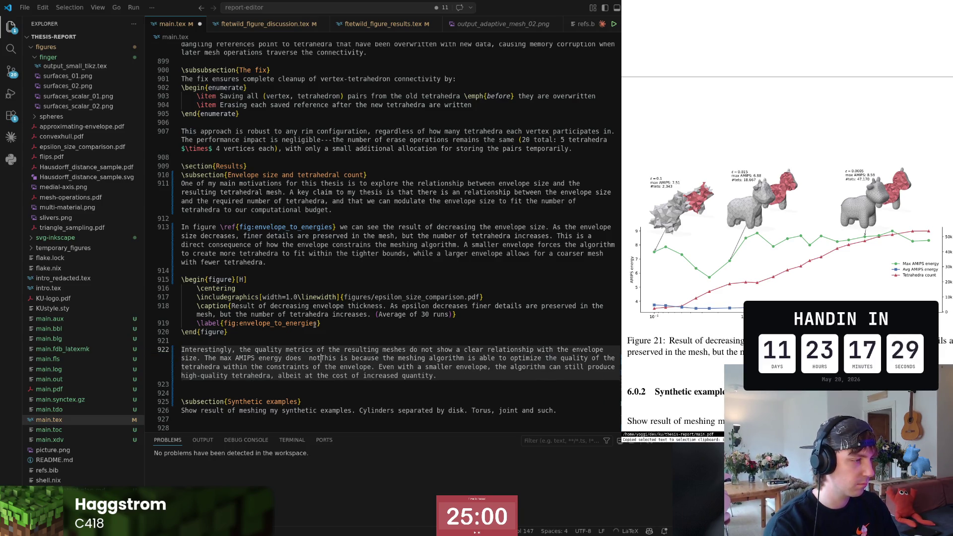
type("not seem to")
key("Escape")
key("k")
key("j")
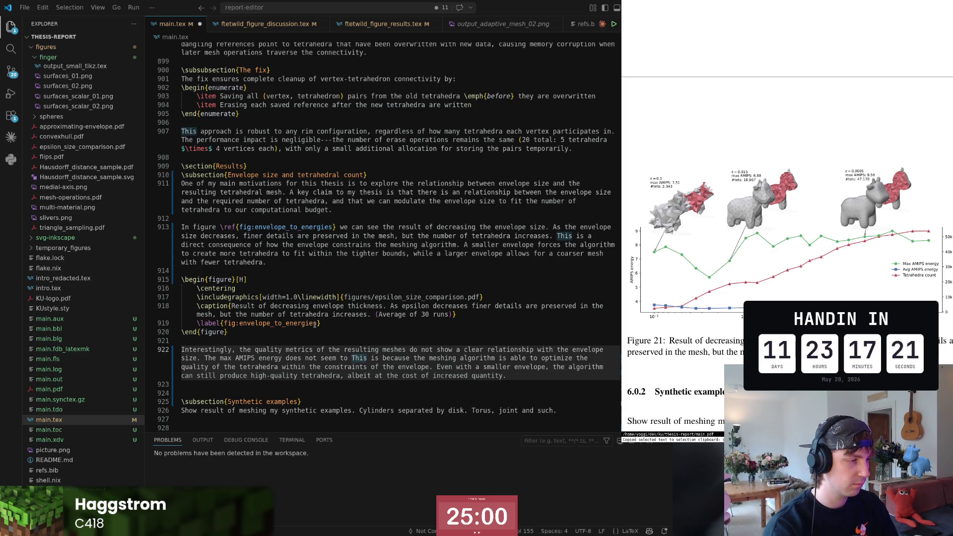
key("c")
key("4")
key("b")
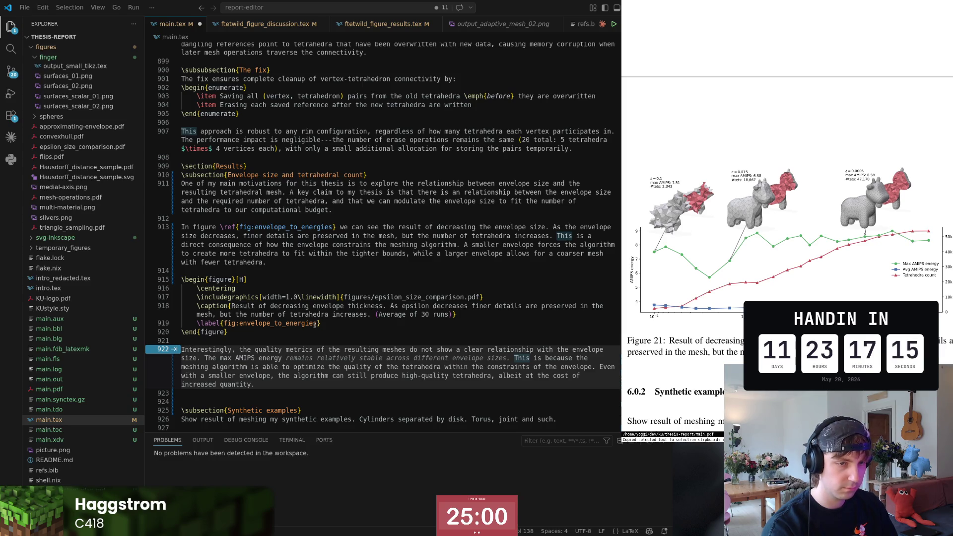
type("fluctuates a lot but it")
key("BackSpace")
key("BackSpace")
type("an AMIPS ")
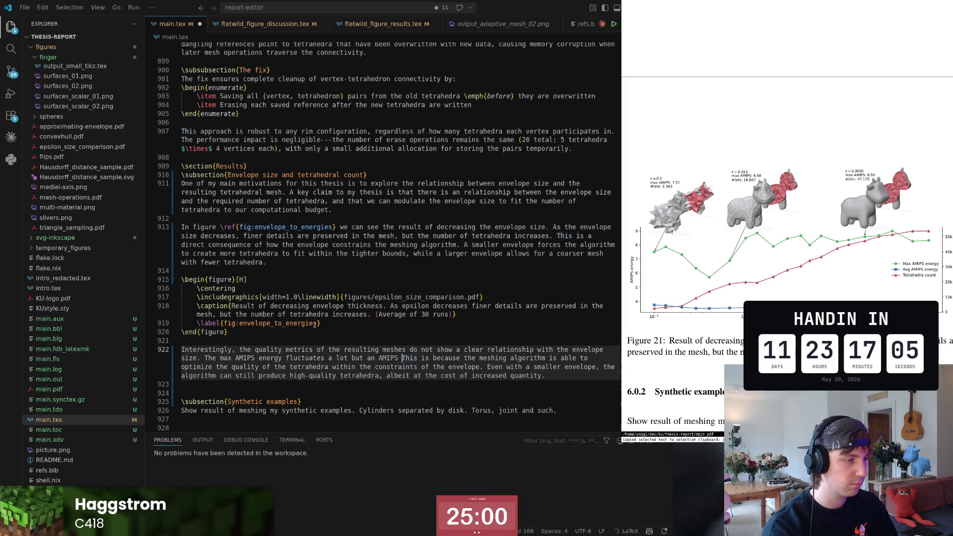
type("<9 is ")
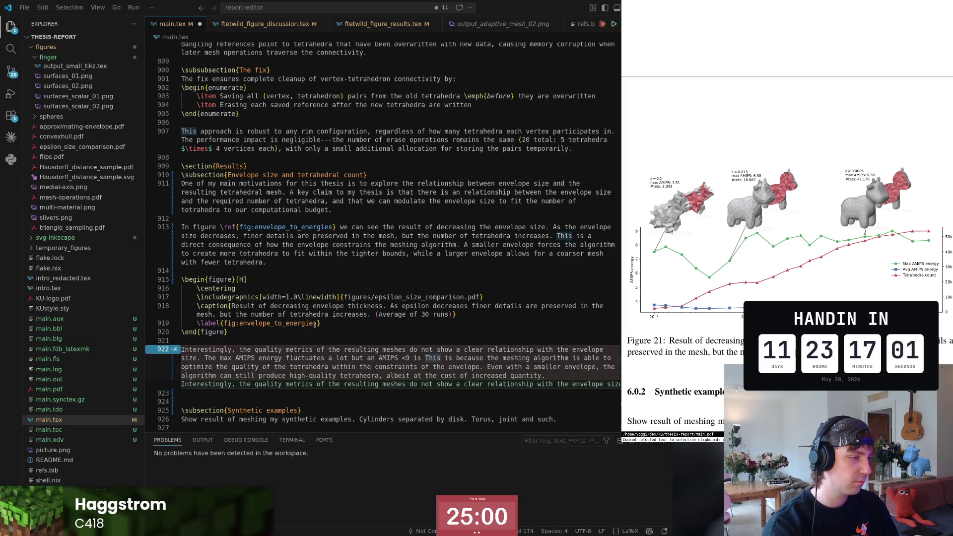
type("still a ")
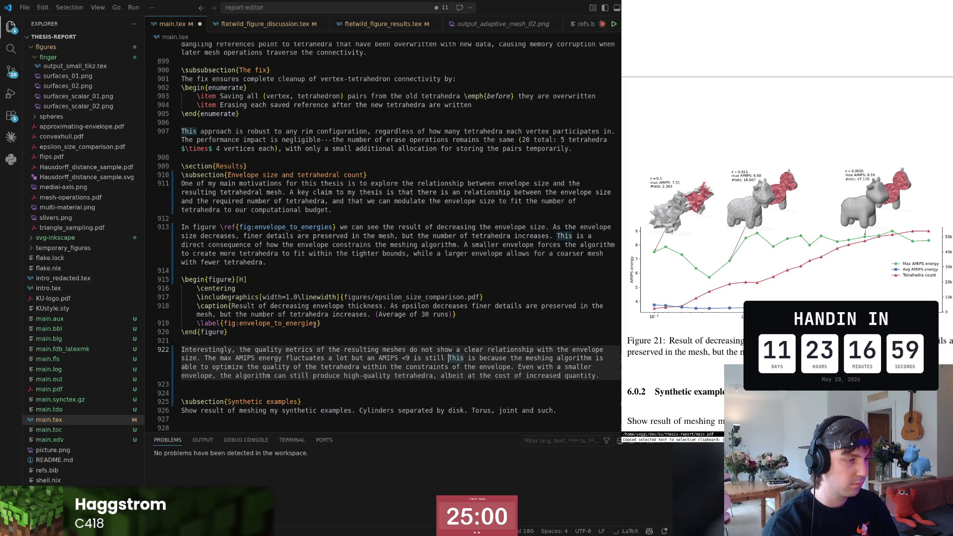
type("good result.")
- Reword the clause so the algorithm 'optimizes' rather than 'is able to optimize the quality of the'
key("ctrl+Right")
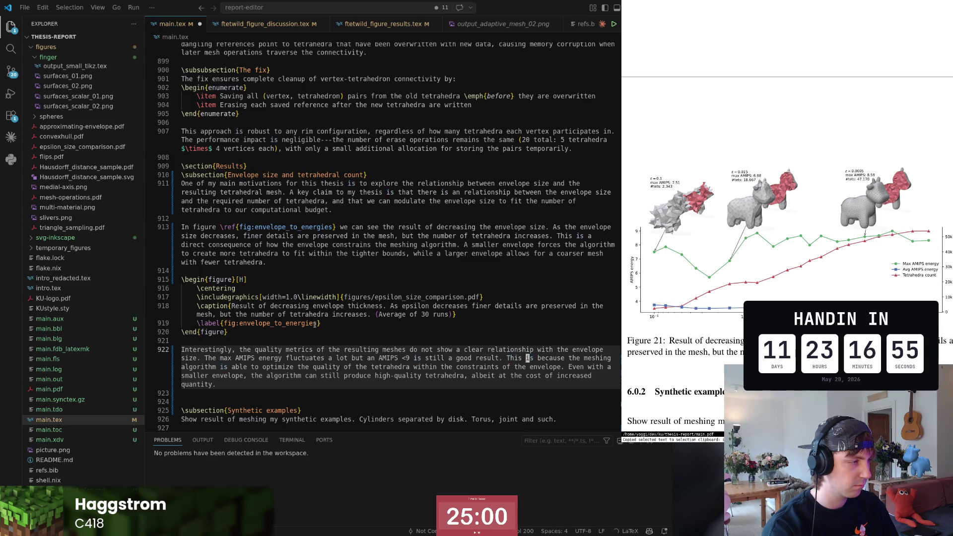
key("ctrl+Right")
key("ctrl+Right")
key("ctrl+Right")
key("ctrl+Right")
key("Right")
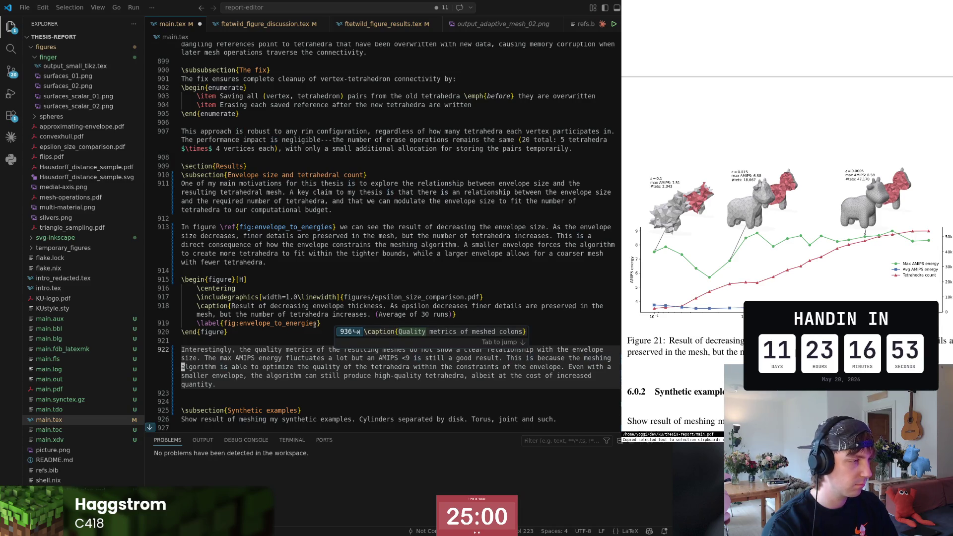
key("ctrl+shift+Right")
key("ctrl+shift+Right")
key("ctrl+shift+Right")
key("ctrl+shift+Right")
key("ctrl+shift+Right")
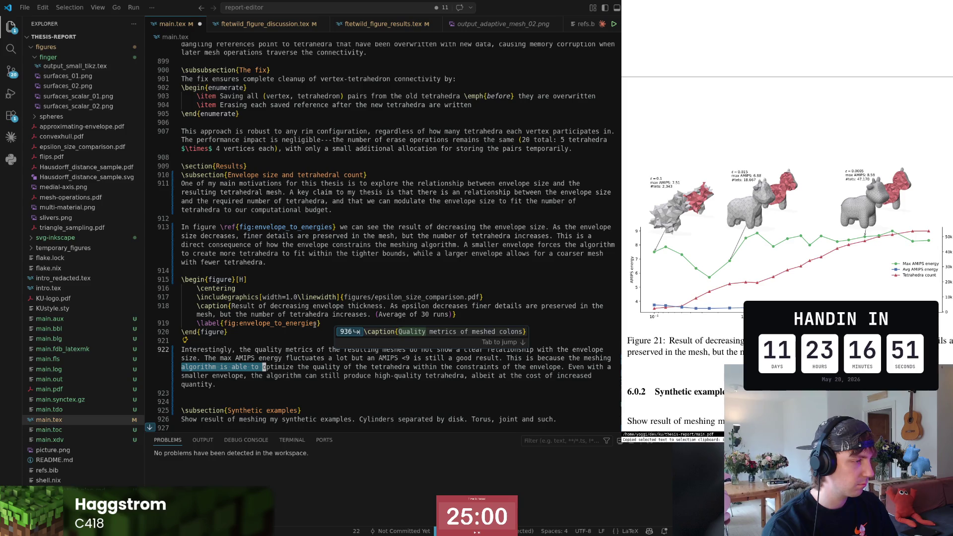
key("shift+Left")
key("Right")
key("ctrl+Left")
key("ctrl+Left")
key("ctrl+Left")
key("ctrl+shift+Right")
key("ctrl+shift+Right")
key("ctrl+shift+Right")
key("BackSpace")
key("ctrl+Right")
type("s")
key("Right")
key("Right")
key("Right")
key("ctrl+Left")
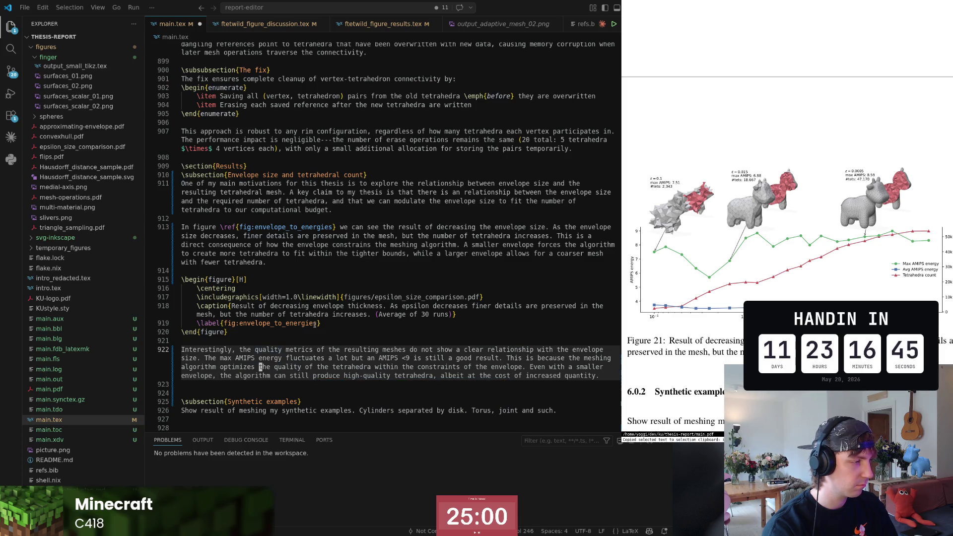
key("shift+Right")
key("shift+Right")
key("shift+Right")
key("shift+Right")
key("shift+Right")
key("shift+Right")
type("AMIPS")
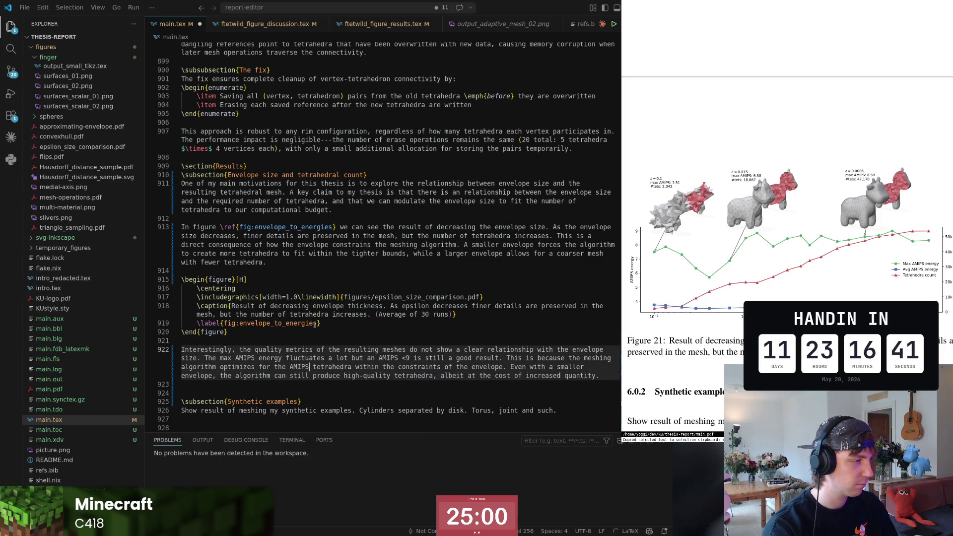
- Complete the phrase 'optimizes for the AMIPS energy' and add a blank line below the paragraph
key("BackSpace")
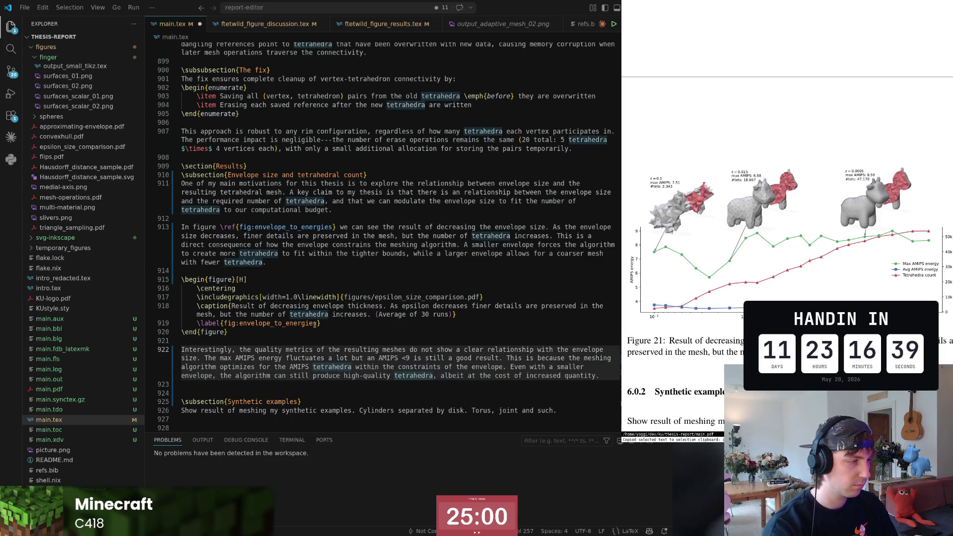
type("energy")
key("ctrl+Left")
key("ctrl+Left")
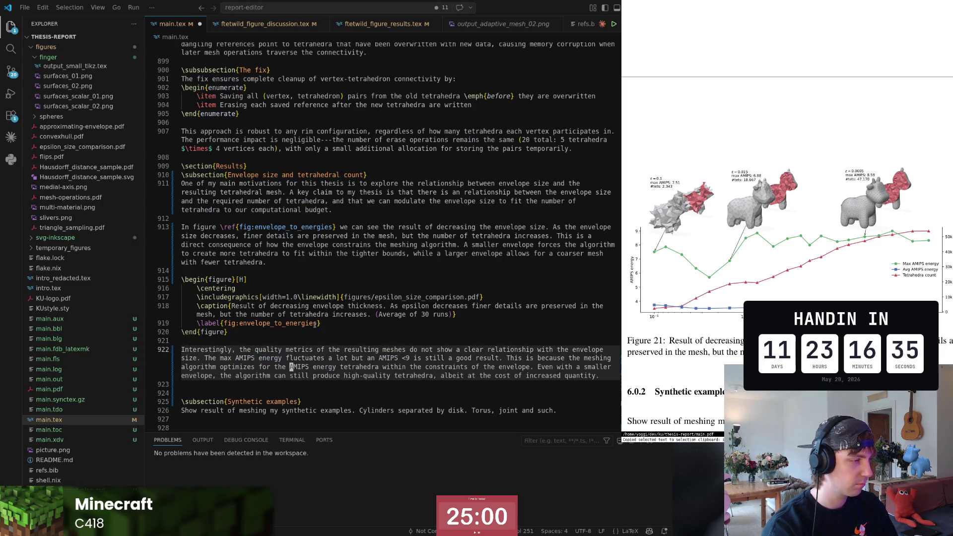
key("w")
key("w")
key("w")
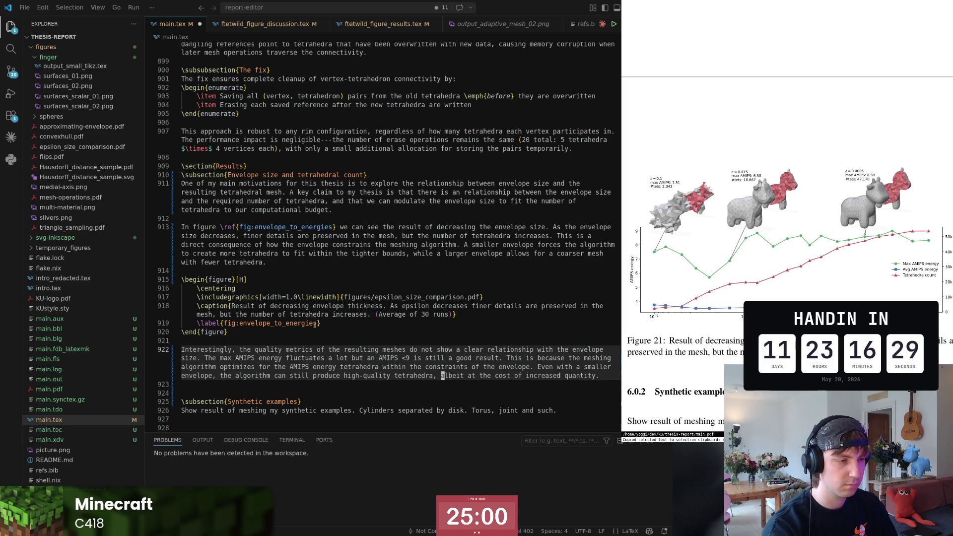
key("z")
key("z")
key("j")
key("shift+o")
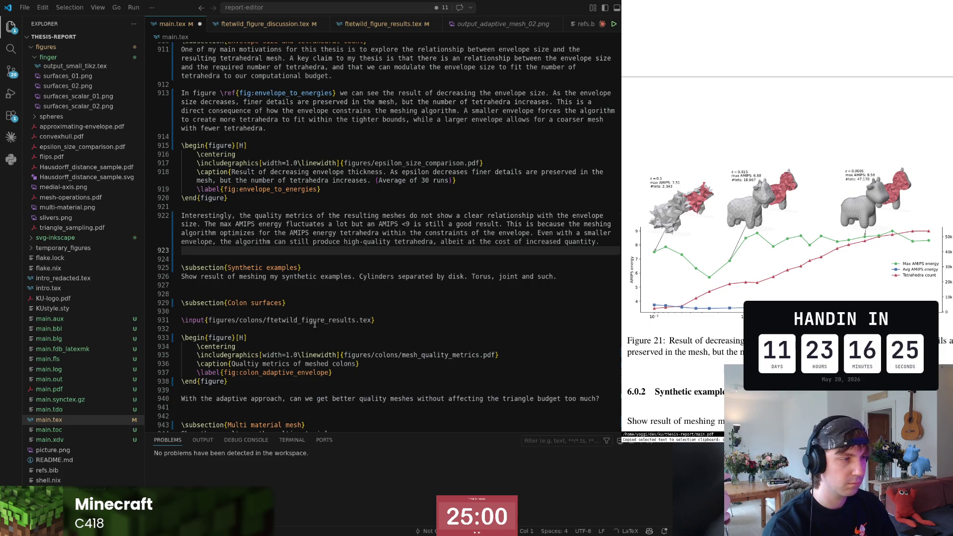
- Navigate back to the last sentence of the Interestingly paragraph, near 'Even with'
key("Escape")
key("k")
key("f")
key("l")
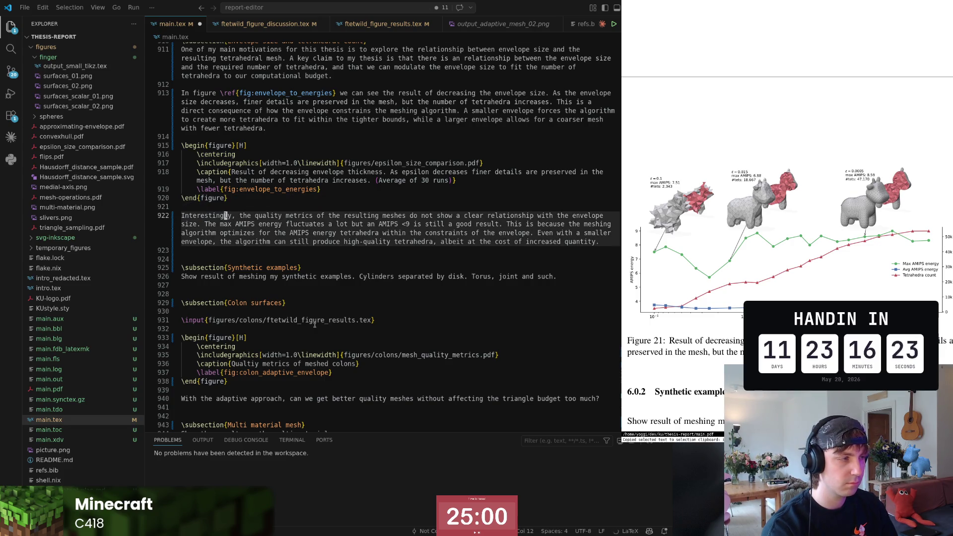
key("j")
key("j")
key("k")
key("k")
key("V")
key("Escape")
key("$")
key("b")
key("b")
key("b")
key("b")
key("b")
key("b")
key("b")
key("b")
key("b")
- Delete 'Even' so the sentence starts 'With a smaller envelope', then start a new paragraph below
key("d")
key("w")
key("~")
key("w")
key("w")
key("w")
key("w")
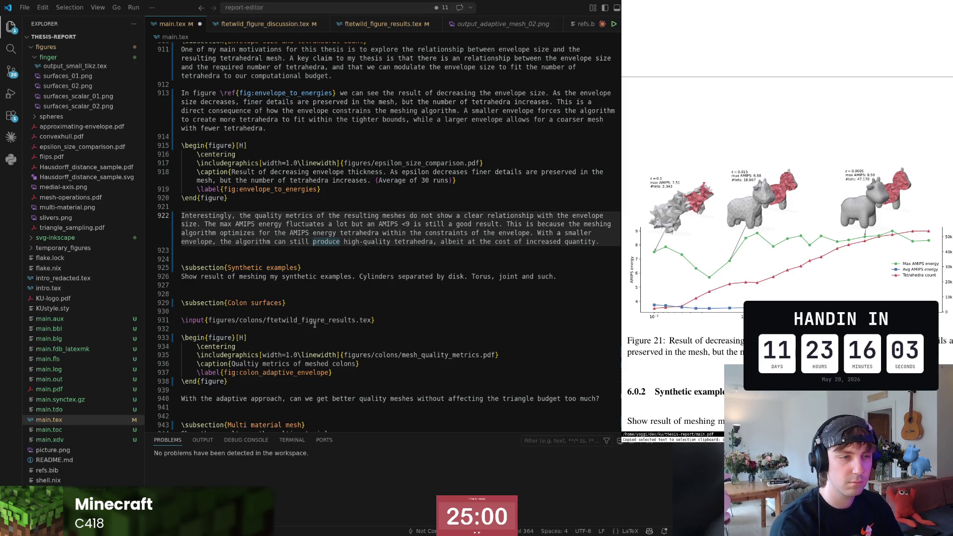
key("Return")
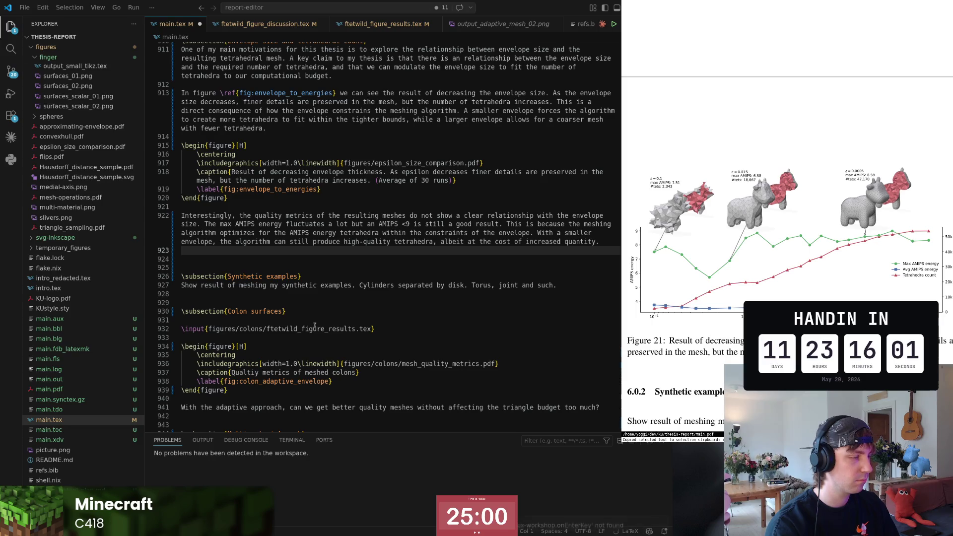
key("Return")
type("I want to note that")
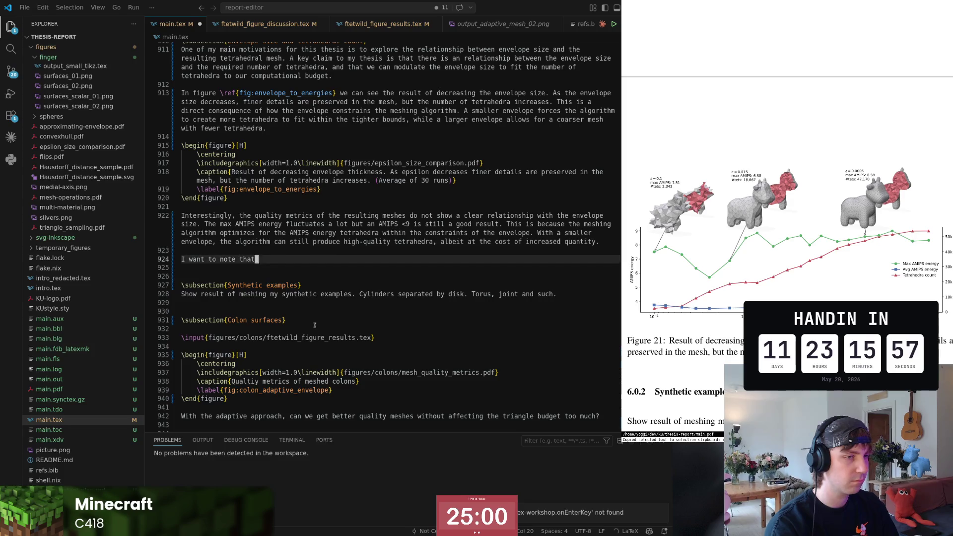
type(" the ")
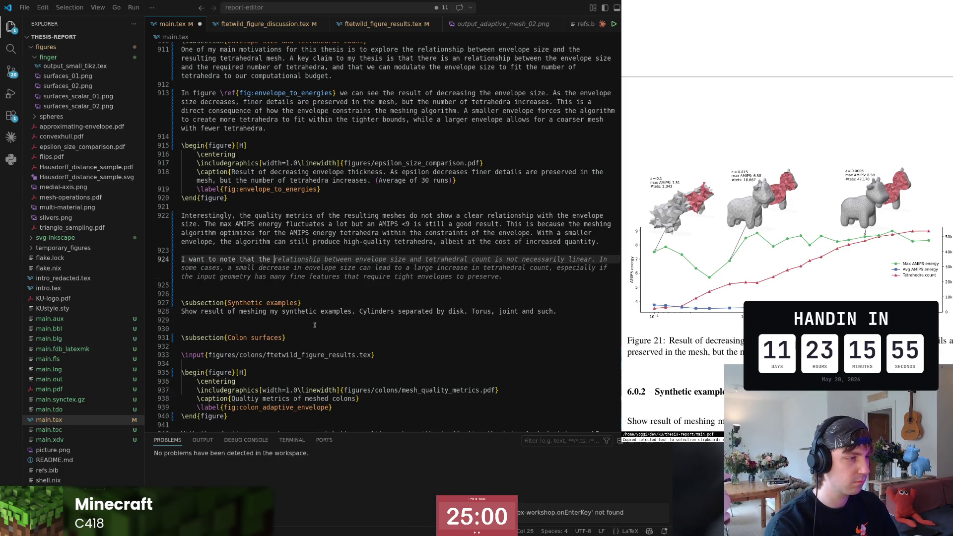
type("surface quality")
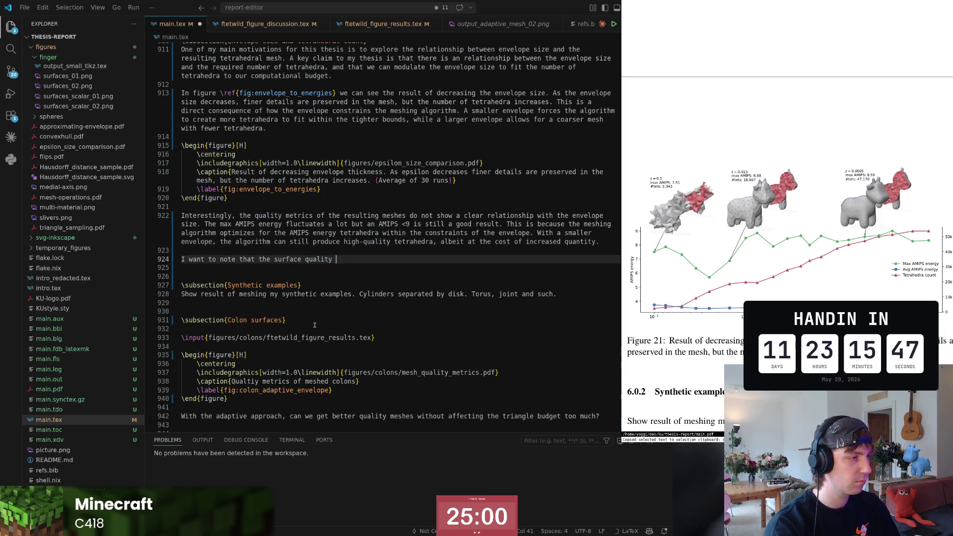
type("of the mesh de")
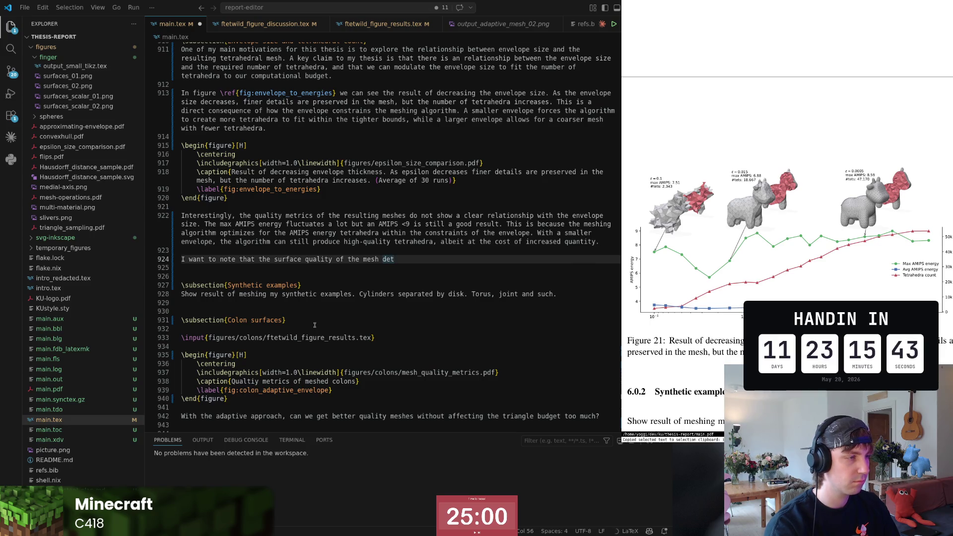
type("t")
- Accept the suggested continuation, trim it after 'increases', and change 'larger' to 'large value'
key("Tab")
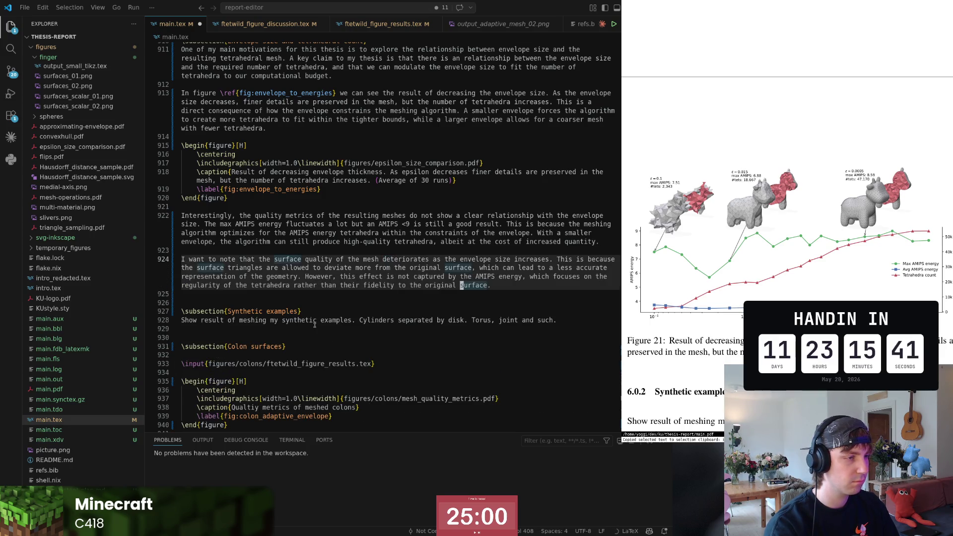
key("ctrl+Left")
key("ctrl+Left")
key("ctrl+Left")
key("ctrl+Left")
key("ctrl+Left")
key("ctrl+Left")
key("ctrl+Left")
key("ctrl+Left")
key("ctrl+Left")
key("ctrl+Left")
key("ctrl+Left")
key("ctrl+Left")
key("ctrl+Left")
key("ctrl+Left")
key("ctrl+Left")
key("ctrl+Left")
key("ctrl+Left")
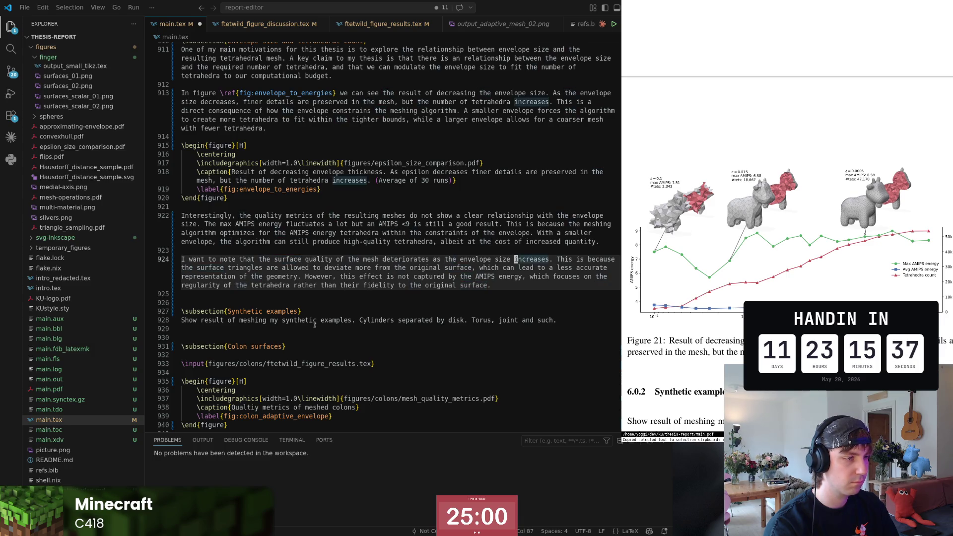
key("ctrl+Right")
key("shift+End")
key("shift+End")
key("Delete")
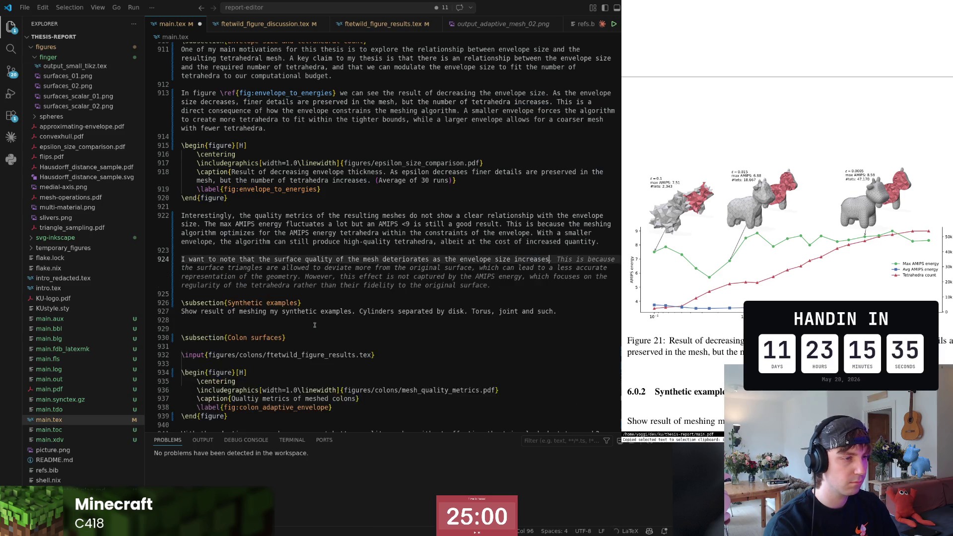
key("BackSpace")
key("BackSpace")
type("to a substrantially ")
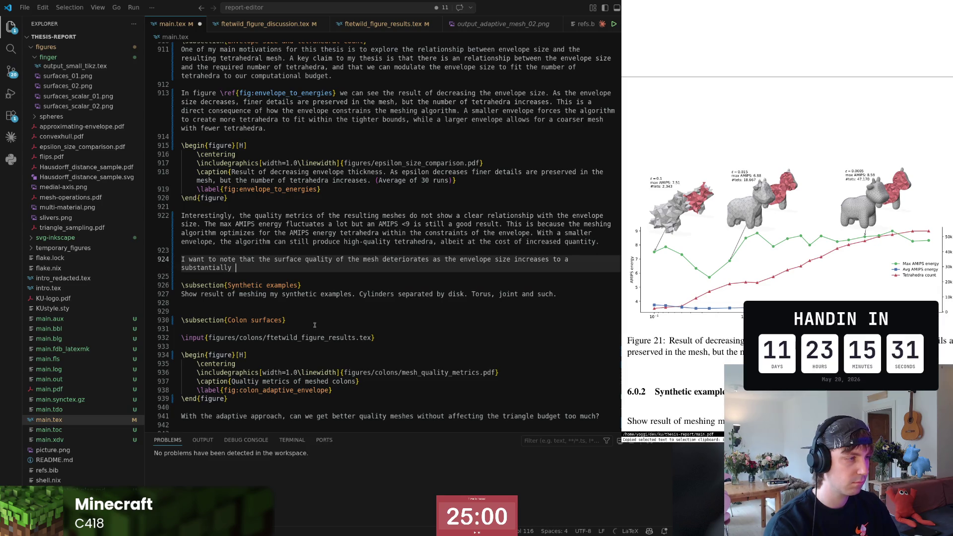
type("larger")
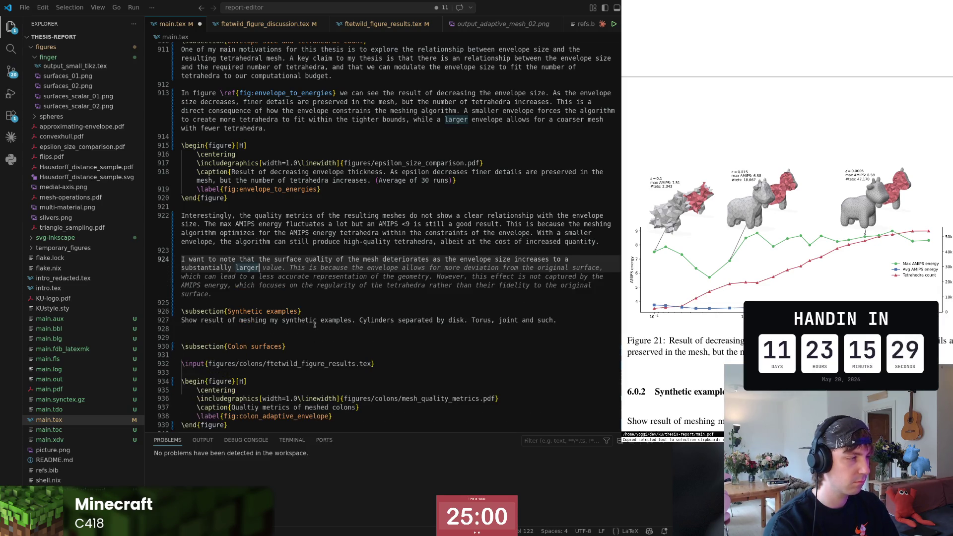
type(" value")
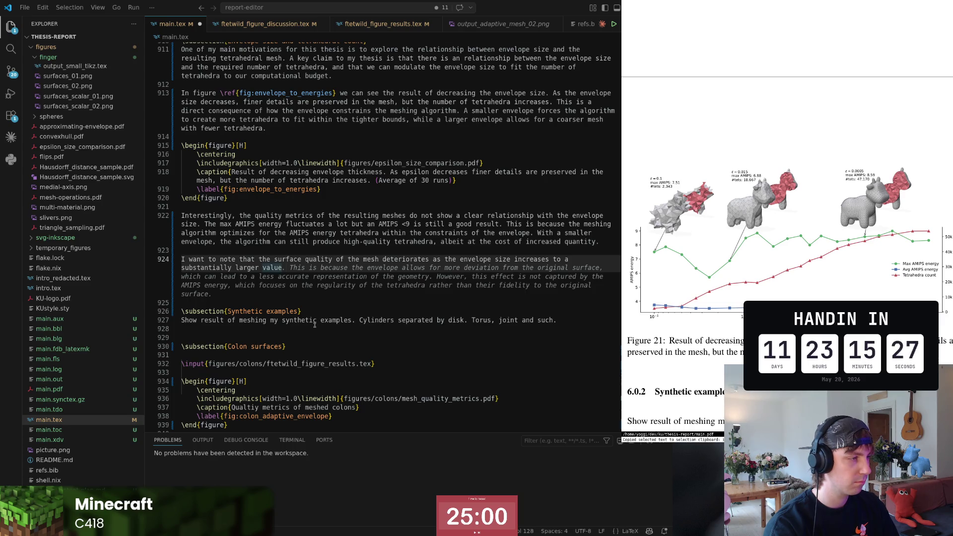
key("Escape")
key("ctrl+Left")
key("Left")
key("BackSpace")
key("End")
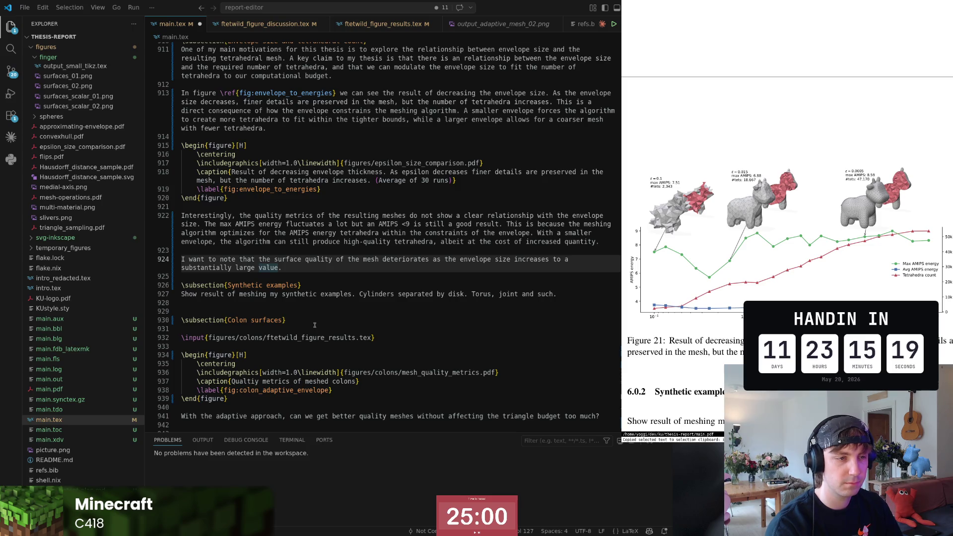
type("I have not")
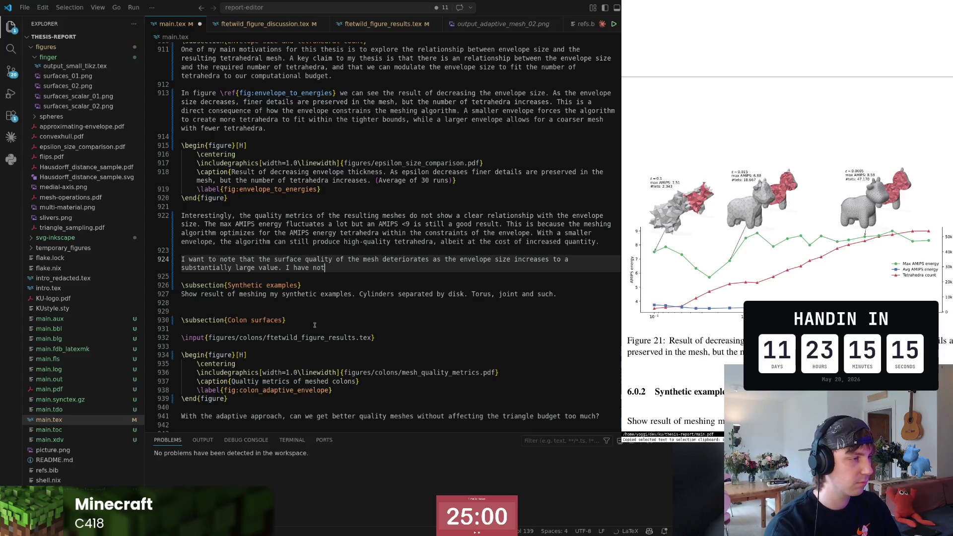
type("iced this effect ")
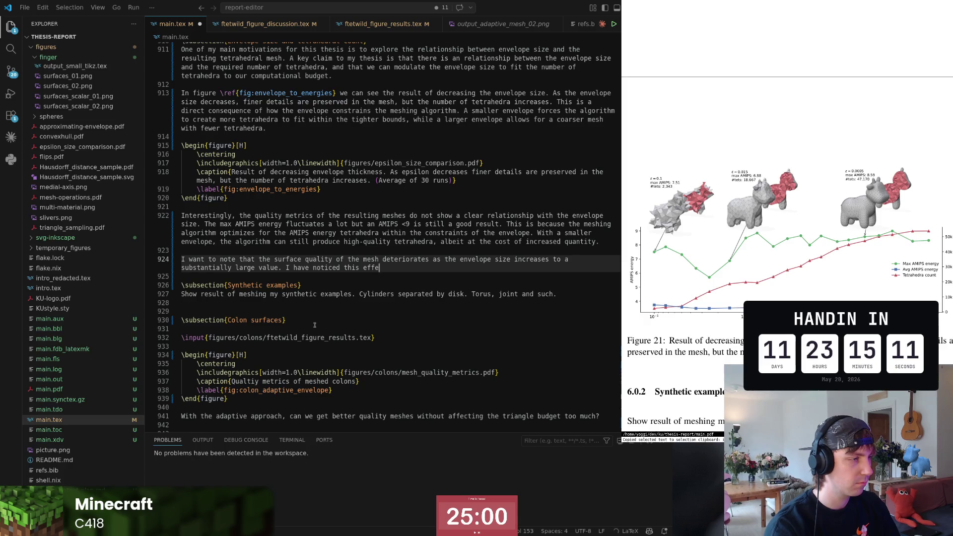
type("when me")
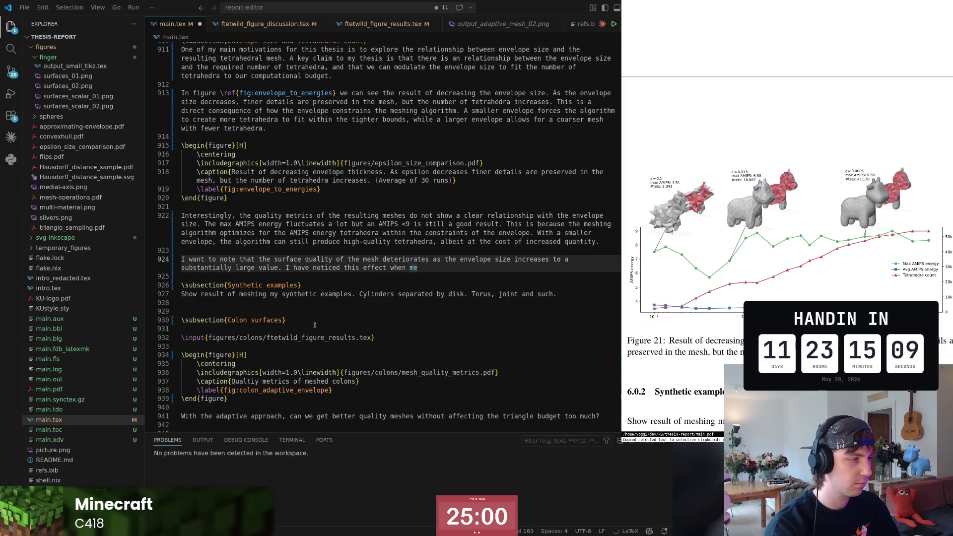
type("shing with")
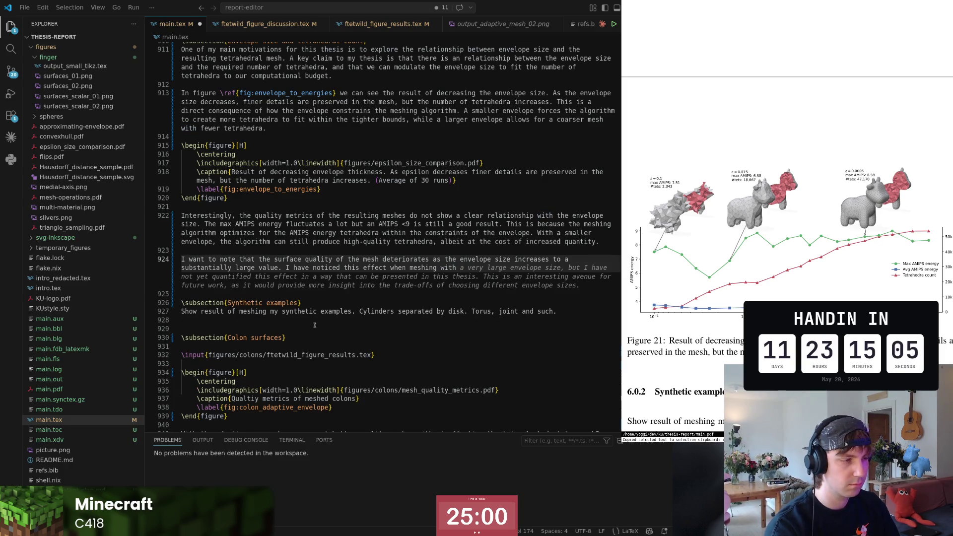
type(" ftetwild.")
- Finish the ftetwild surface-curvature explanation, replacing 'regularness' with the AMIPS-energy term
key("ctrl+Left")
key("ctrl+Left")
key("ctrl+Left")
key("ctrl+Left")
type("often")
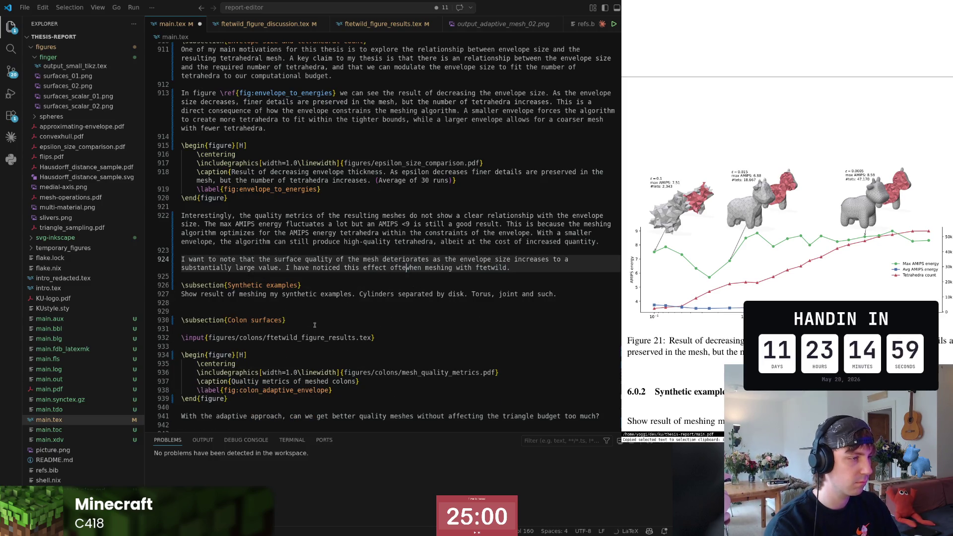
key("End")
type("I believe it is a re")
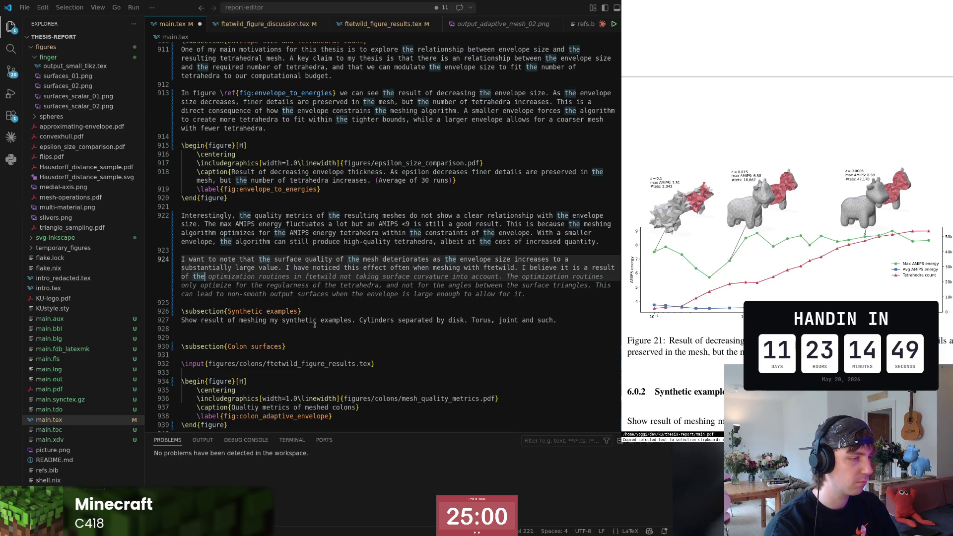
key("Tab")
key("Escape")
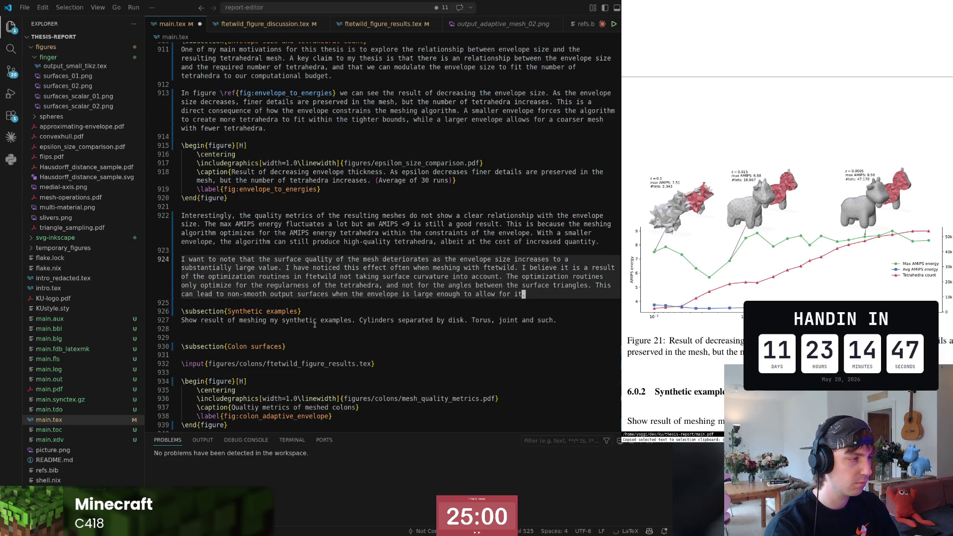
key("b")
key("b")
key("b")
key("k")
key("b")
key("b")
key("b")
key("b")
type("cwAMIPS-energy")
key("Escape")
key("k")
key("j")
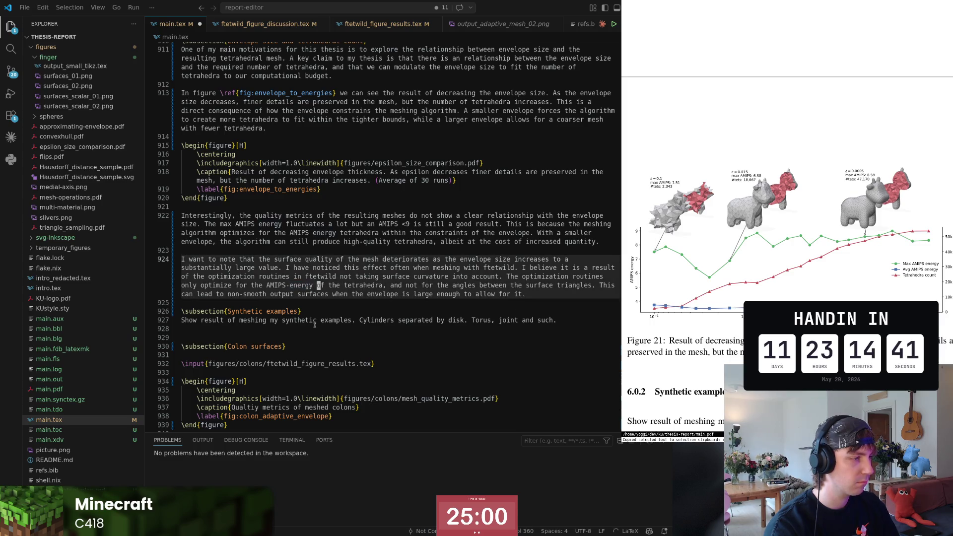
key("w")
key("w")
key("w")
key("w")
key("w")
key("w")
key("w")
key("w")
key("w")
key("w")
key("w")
key("w")
key("w")
key("w")
key("w")
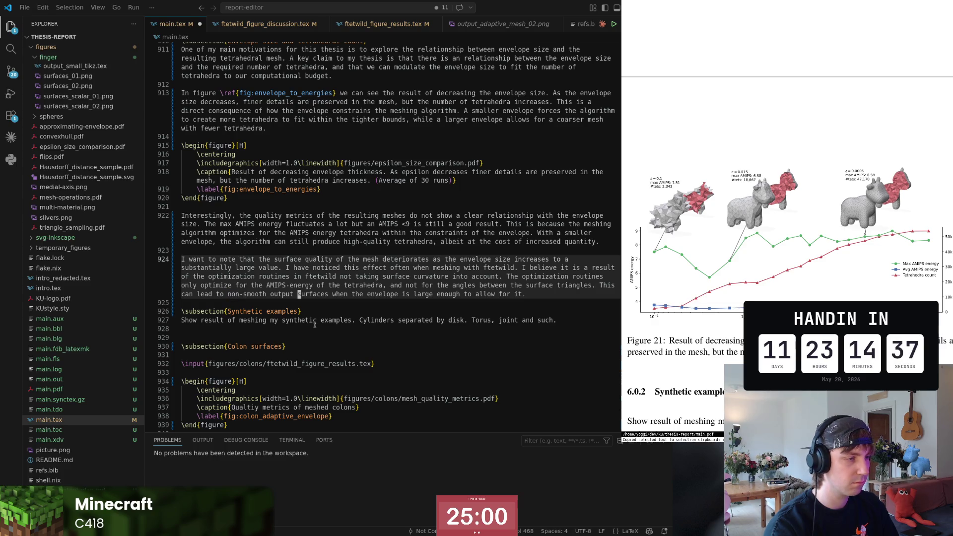
- Open a blank line below the paragraph for the next note
key("o")
key("Return")
key("Escape")
key("k")
key("o")
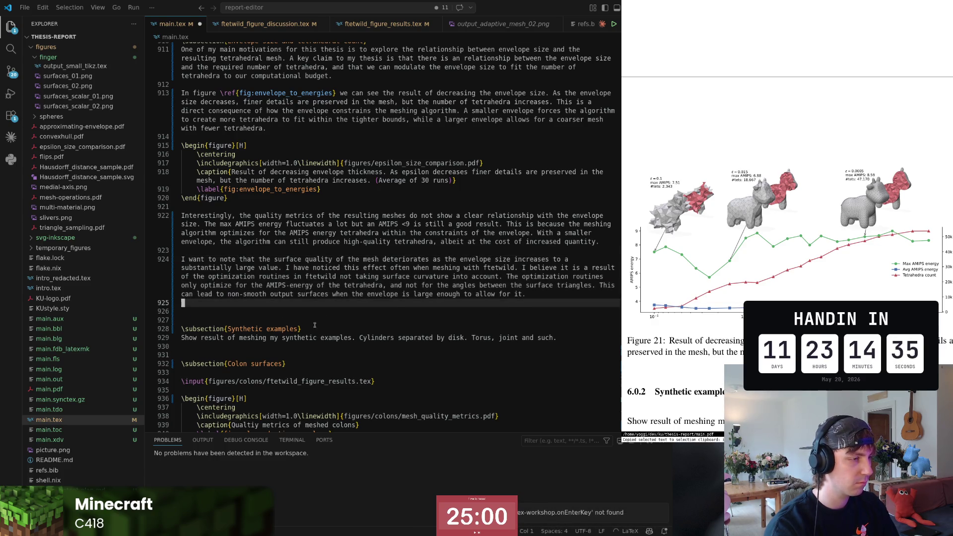
- Write that it happens especially when tetrahedra edge length is below envelope thickness, accepting the suggestion
key("Return")
type("It espc")
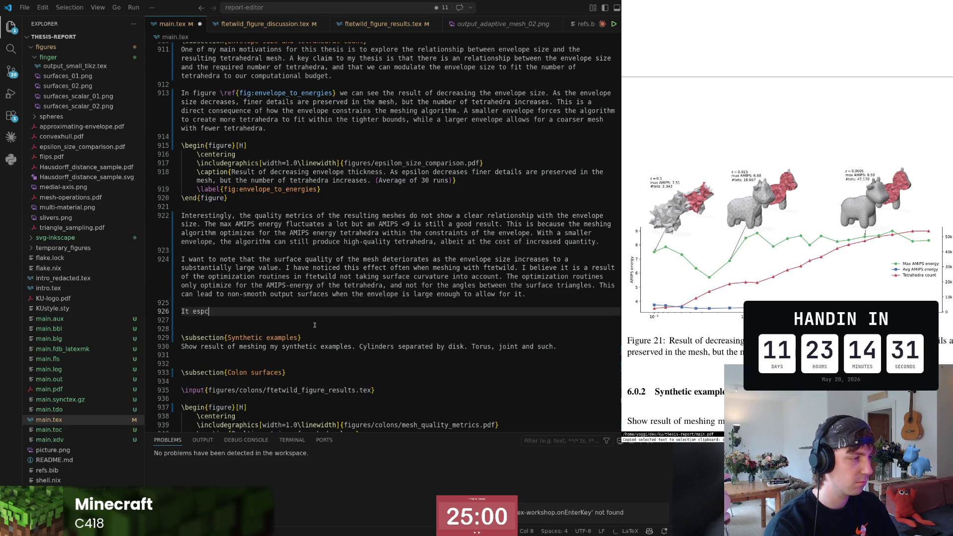
key("BackSpace")
key("BackSpace")
key("BackSpace")
type("seems to happen especially when ")
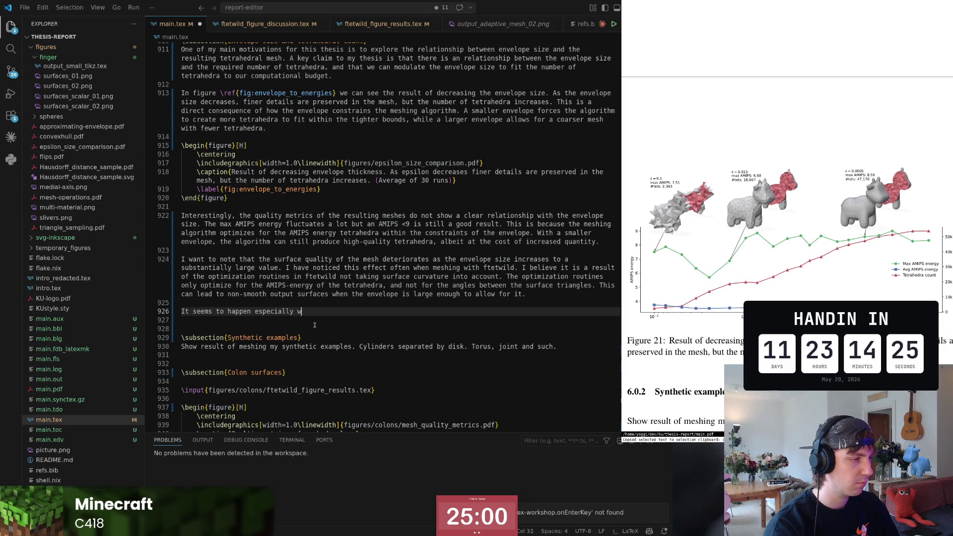
type("the target")
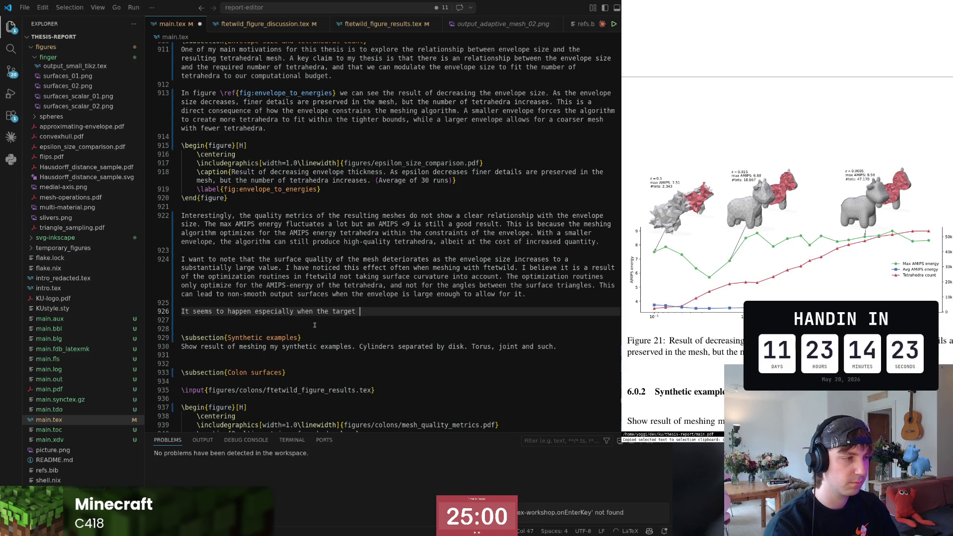
type(" length of the tr")
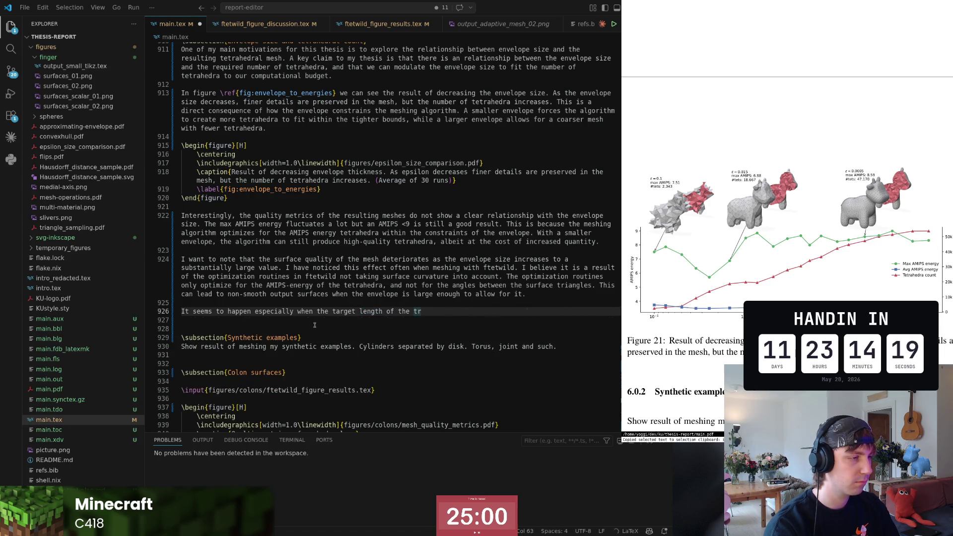
key("BackSpace")
type("etrahedra")
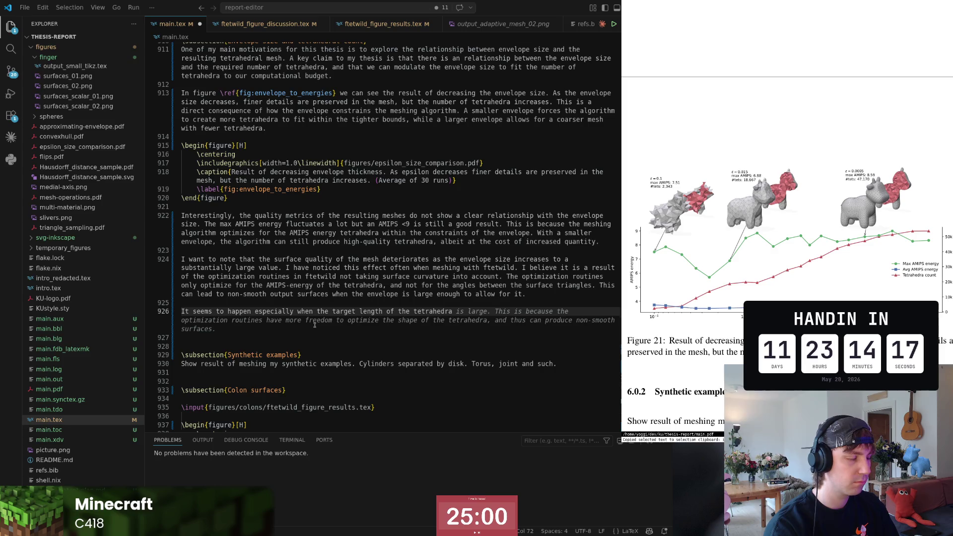
type(" edges is ")
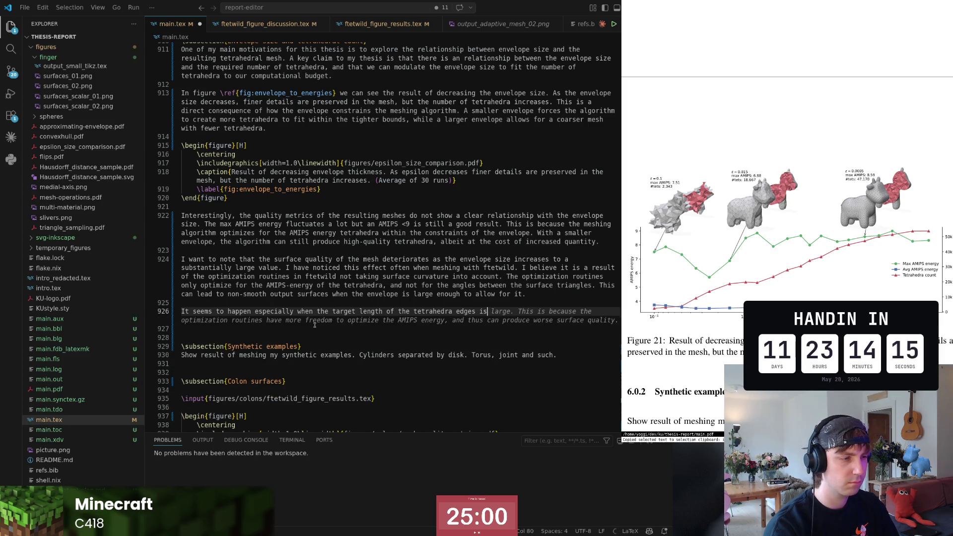
type("smaller than")
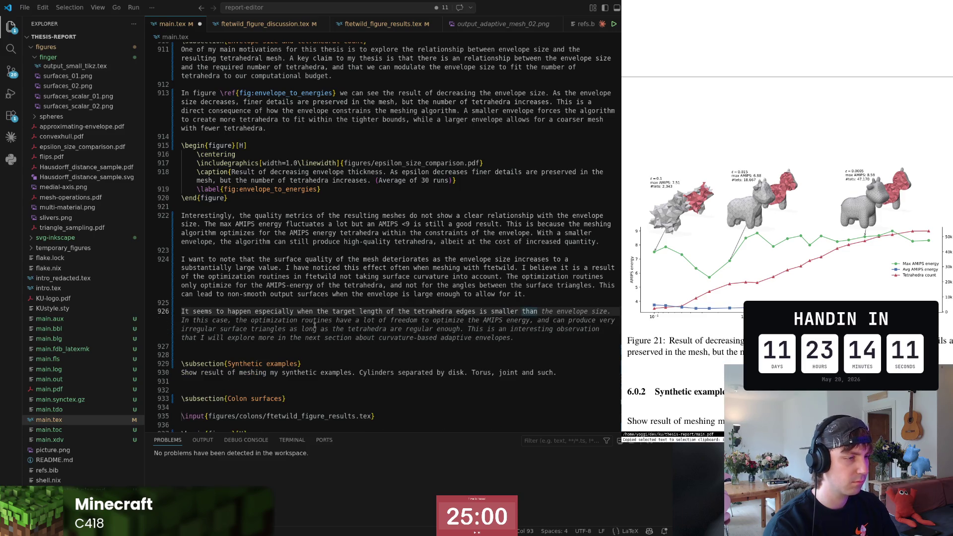
type(" the envel")
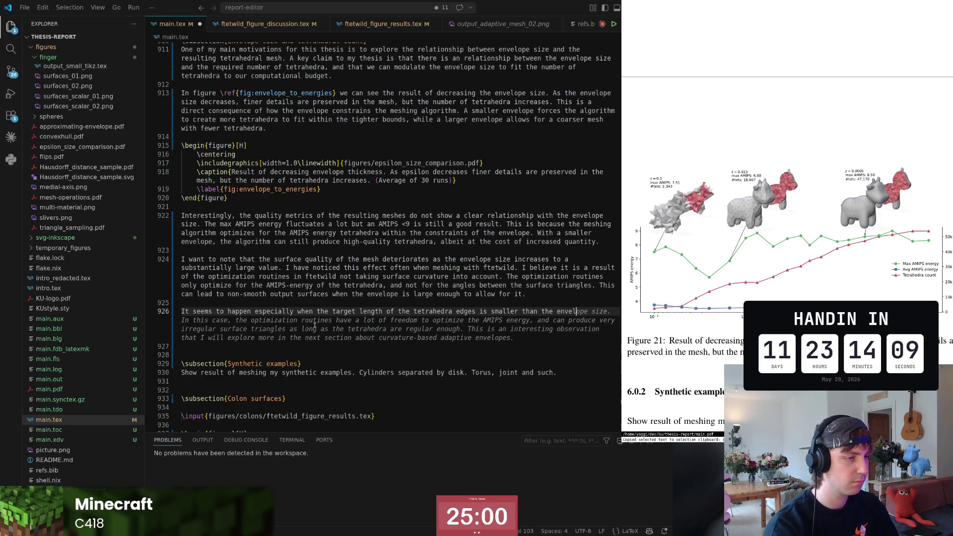
type("ope thicknes.")
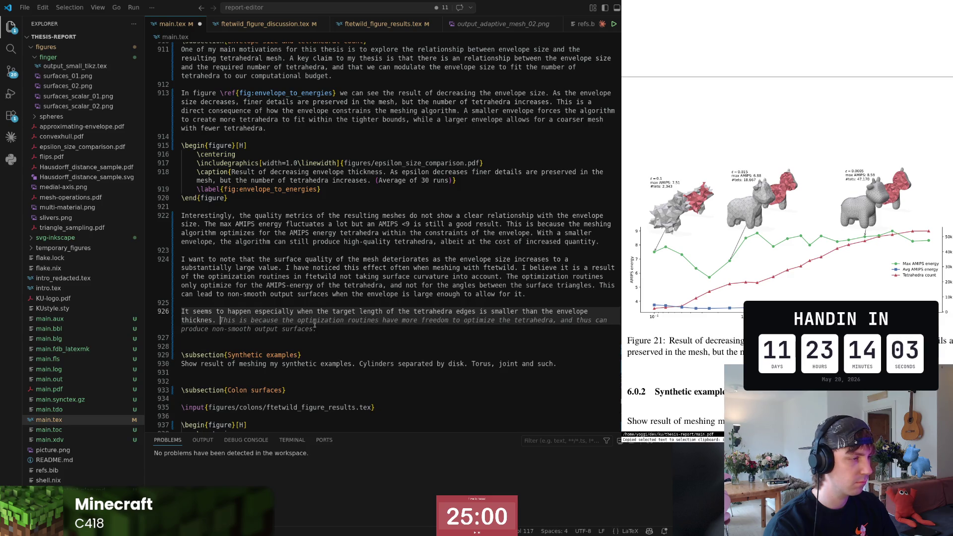
key("Tab")
key("Escape")
key("0")
key("w")
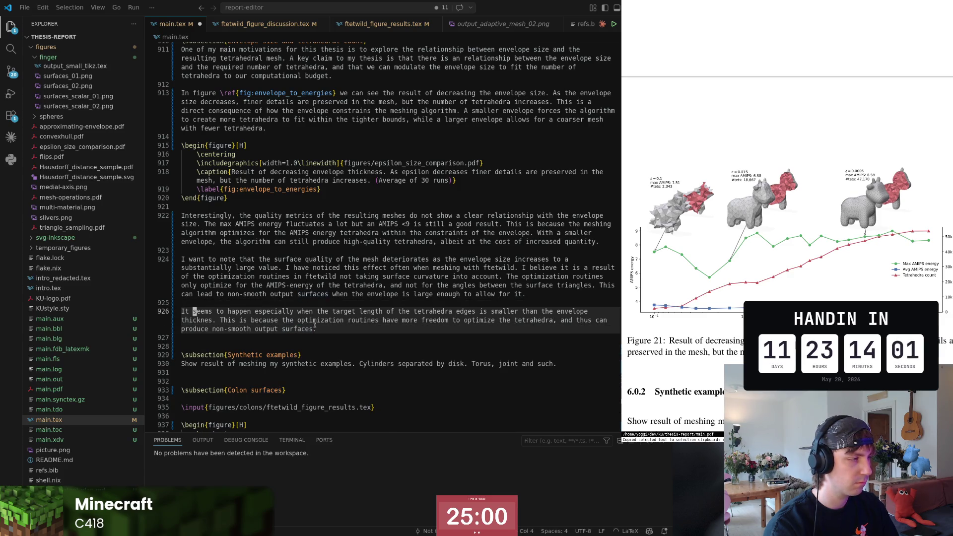
- Delete the unwanted 'This is because…' explanation after 'thickness'
key("dollar")
key("b")
key("b")
key("b")
key("b")
key("b")
key("b")
key("Escape")
key("b")
key("b")
key("b")
key("b")
key("b")
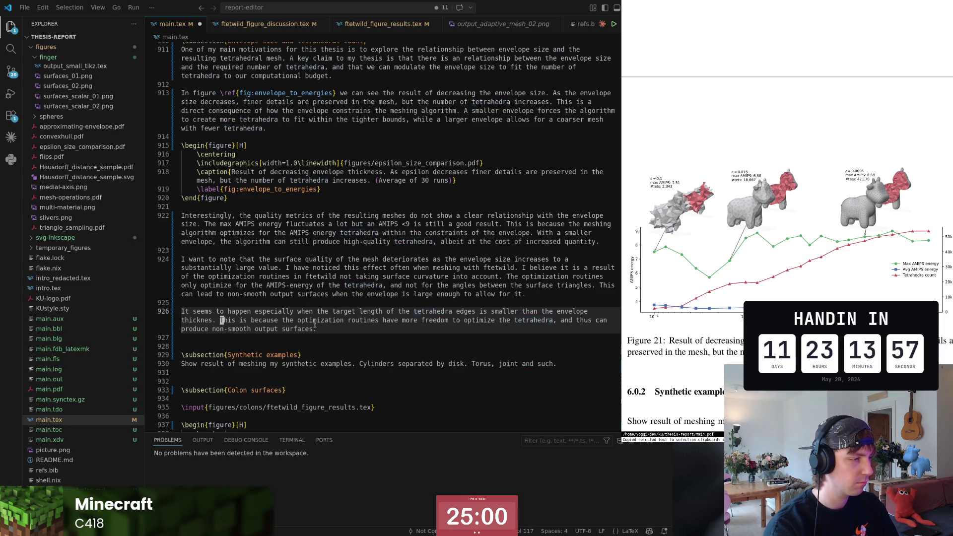
key("D")
key("k")
key("k")
key("k")
- Remove the extra blank line before the Synthetic examples text
key("j")
key("j")
key("j")
key("j")
key("z")
key("z")
key("j")
key("j")
key("j")
key("dollar")
type("a.")
key("Escape")
key("k")
key("k")
key("k")
key("d")
key("d")
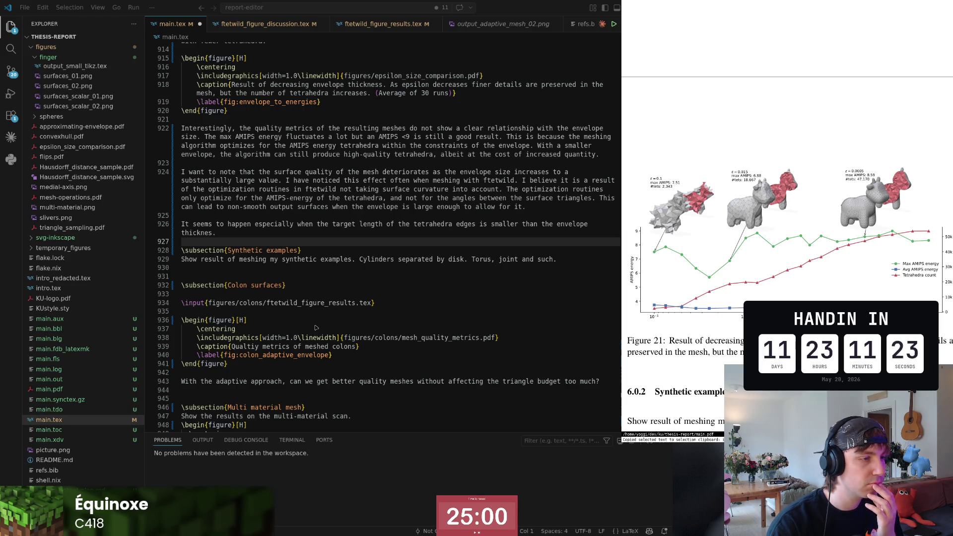
- Review the edge-length sentence and move to its end to continue writing after 'thickness.'
key("super+2")
key("super+1")
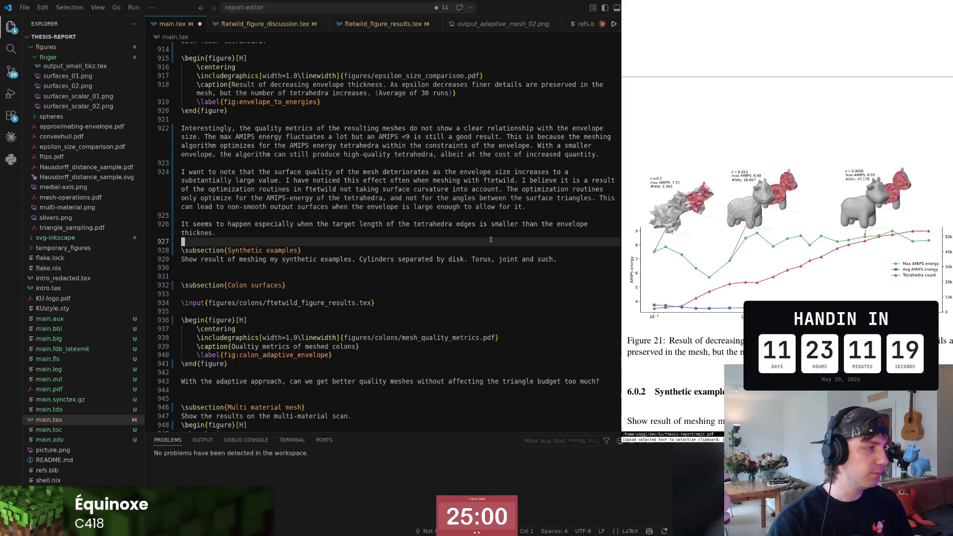
key("w")
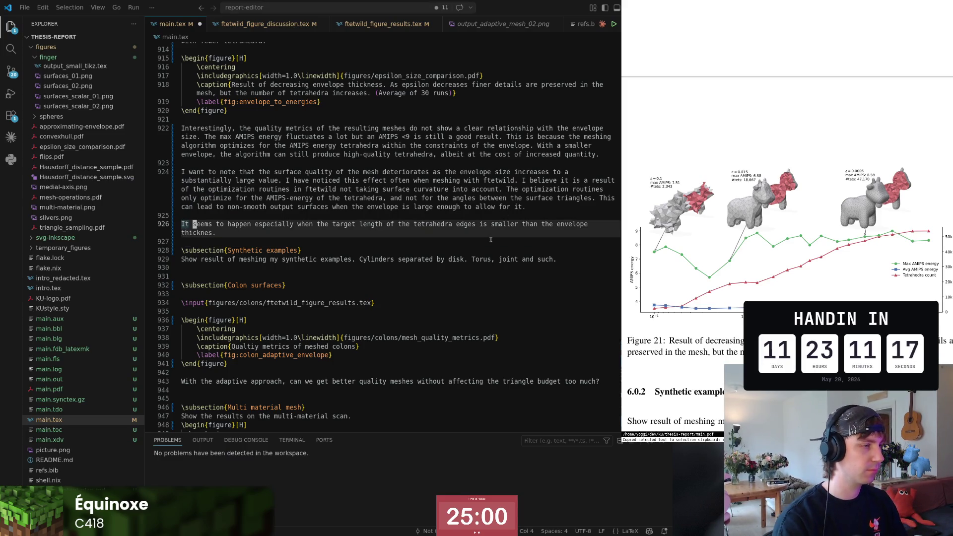
key("w")
key("w")
key("w")
key("w")
key("w")
key("w")
key("w")
key("w")
key("w")
key("w")
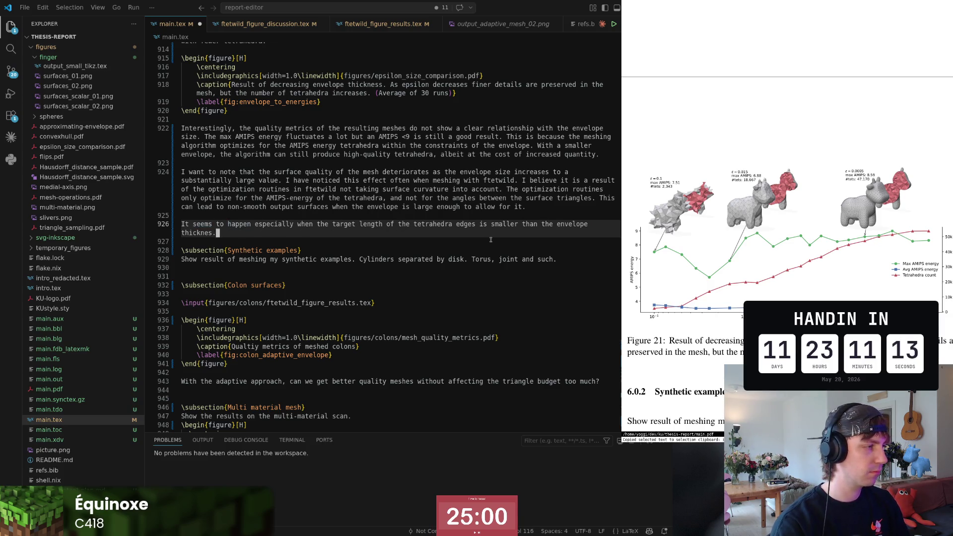
key("k")
key("j")
key("o")
key("Escape")
key("k")
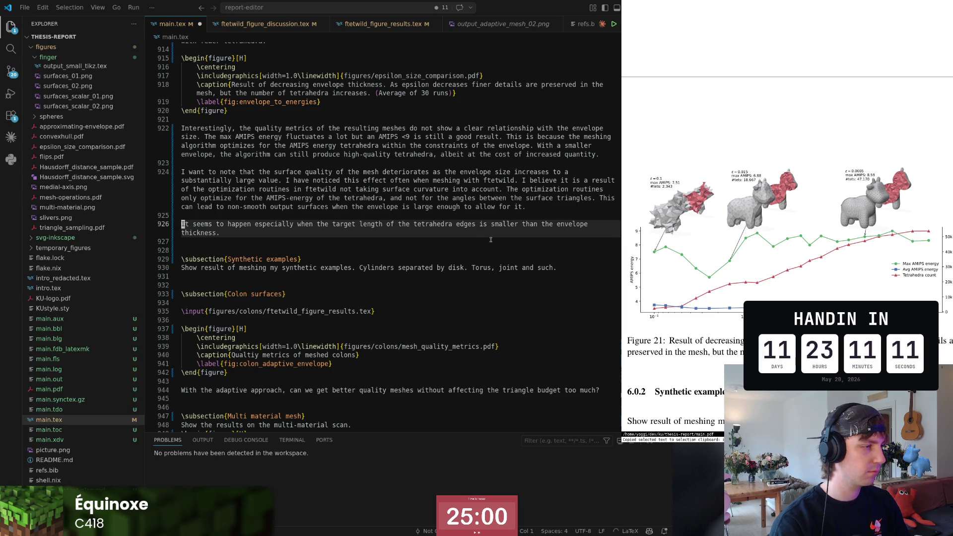
key("w")
key("w")
key("w")
key("b")
key("A")
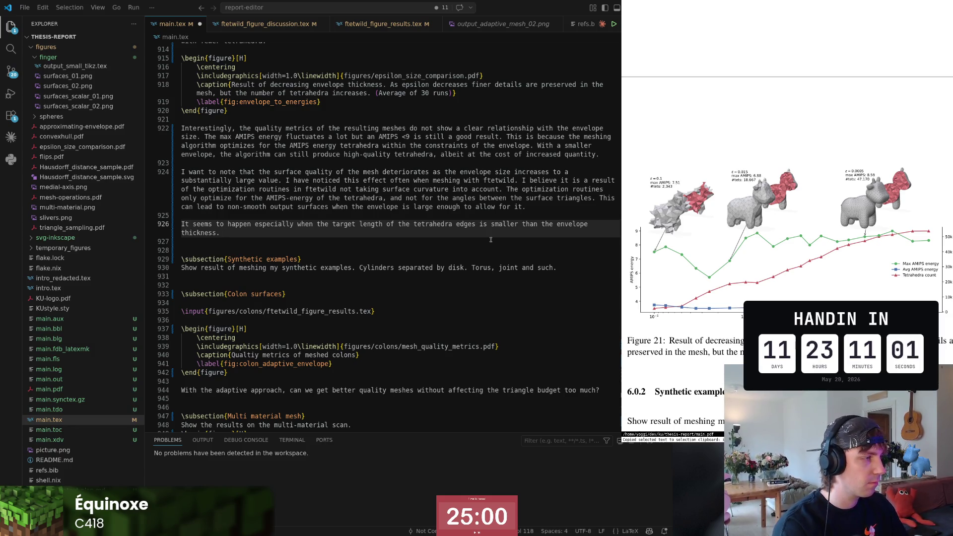
type("Suffice it to say that")
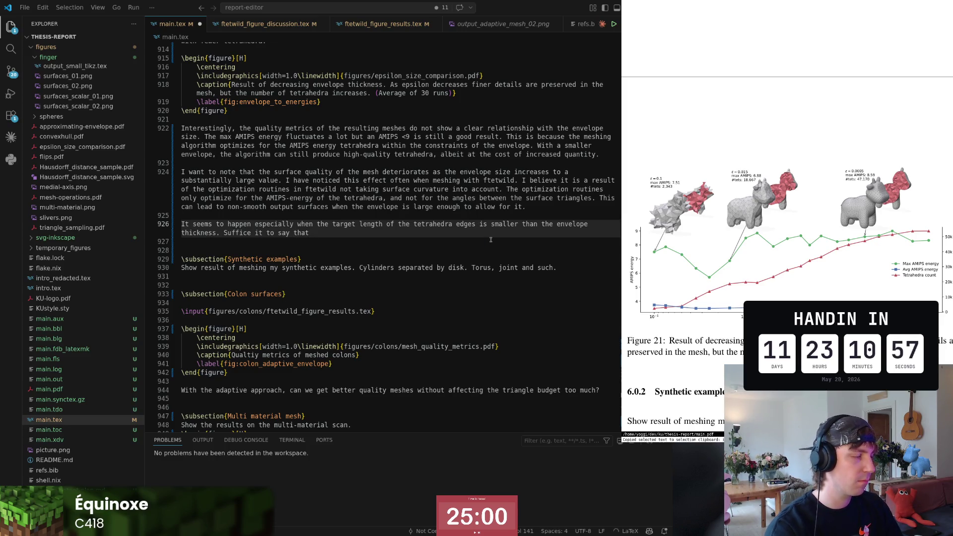
- Discard the unfinished 'Suffice it to say that' phrase and the word 'Rarely' while drafting the caution
key("ctrl+Left")
key("ctrl+Left")
key("ctrl+Left")
key("ctrl+Left")
key("ctrl+Left")
key("ctrl+Left")
key("Right")
key("Right")
key("shift+End")
key("Delete")
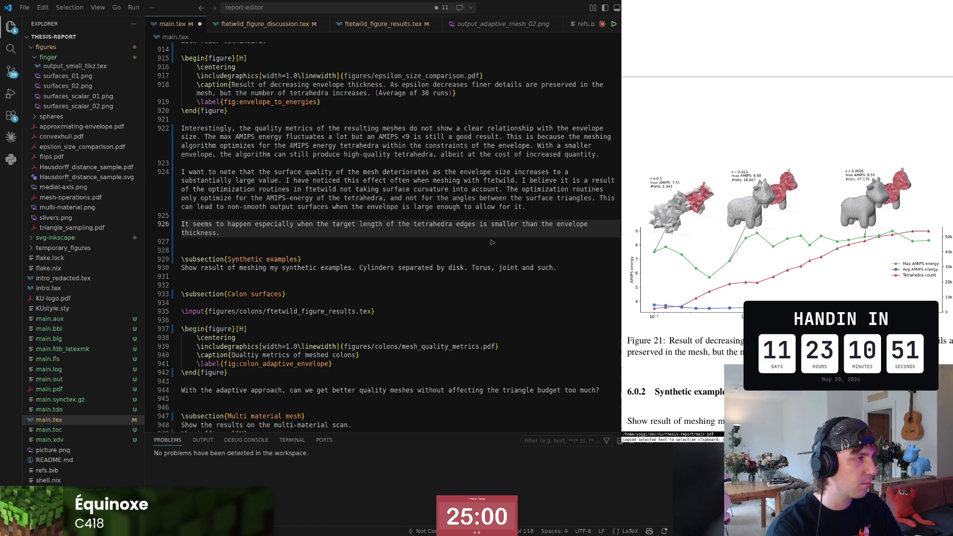
key("super+2")
key("super+3")
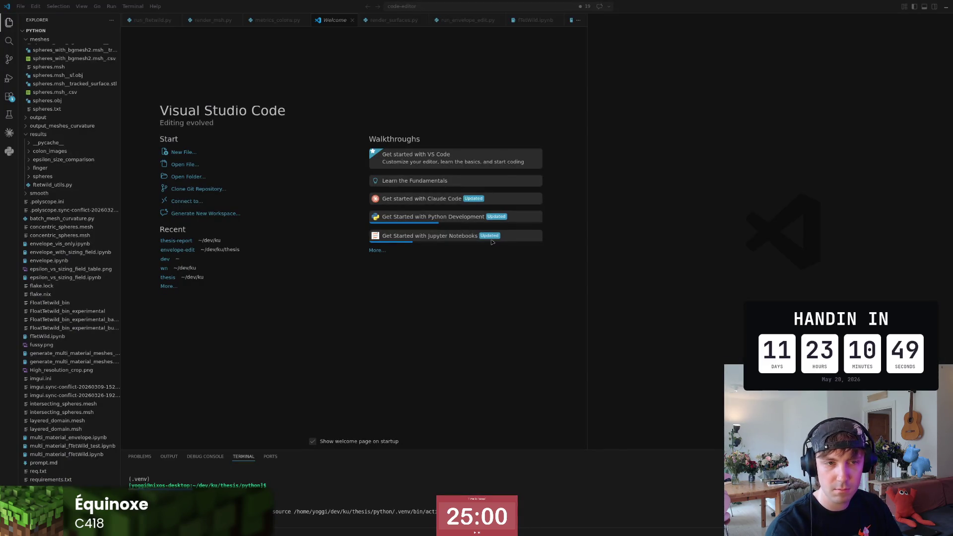
key("super+1")
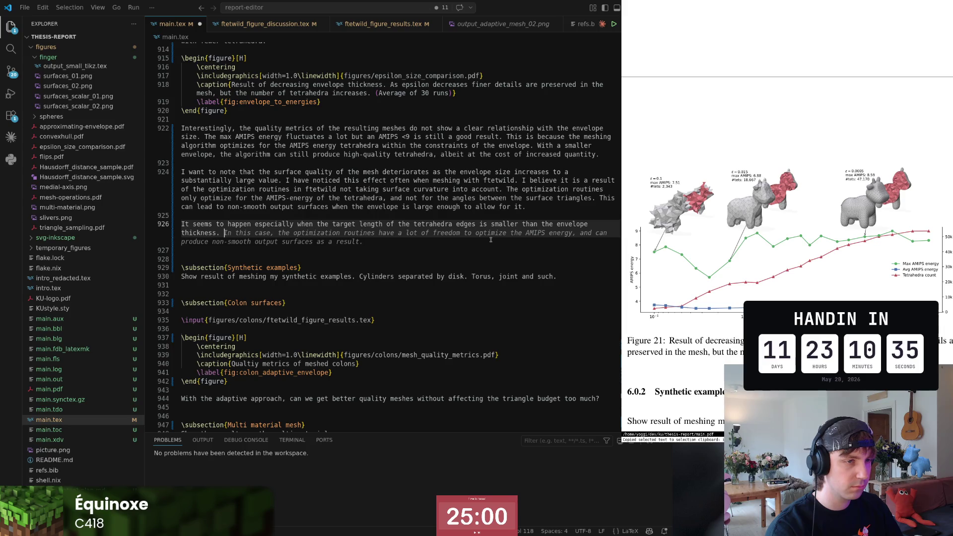
key("Escape")
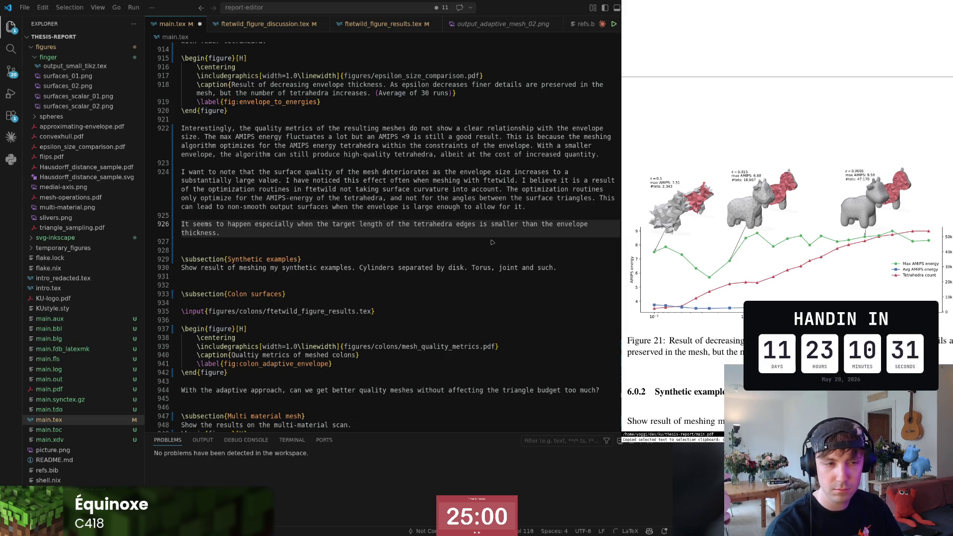
key("ctrl+shift+n")
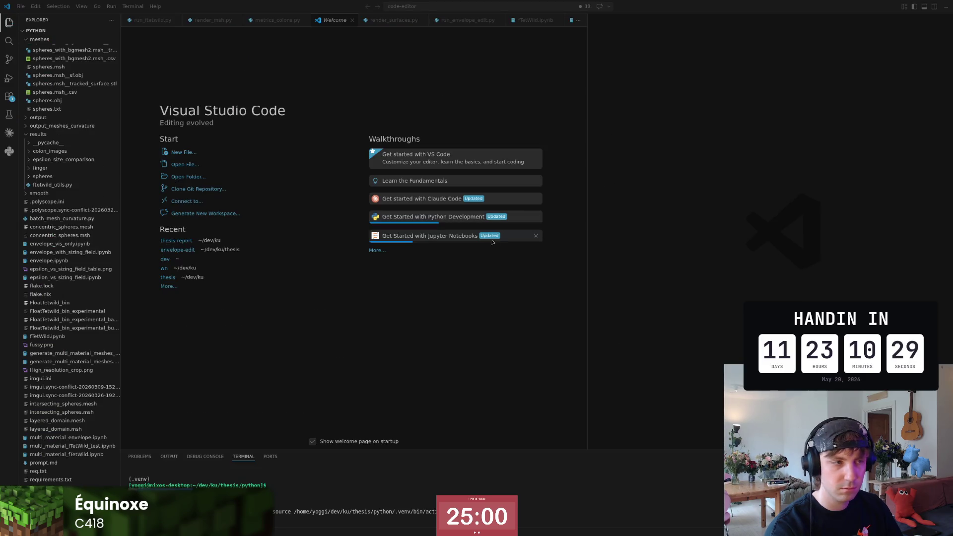
key("ctrl+w")
type("Rarely")
key("ctrl+BackSpace")
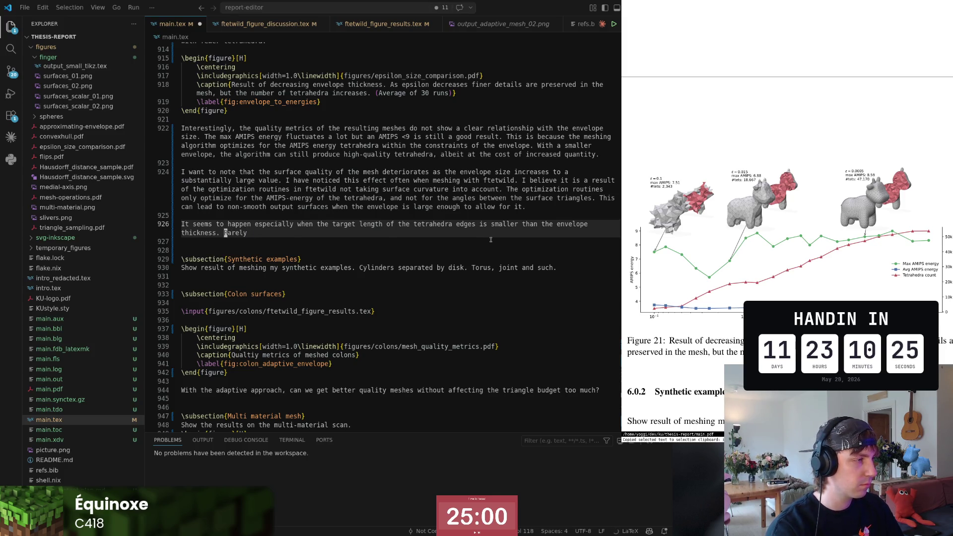
type("This is something to be aware of whe")
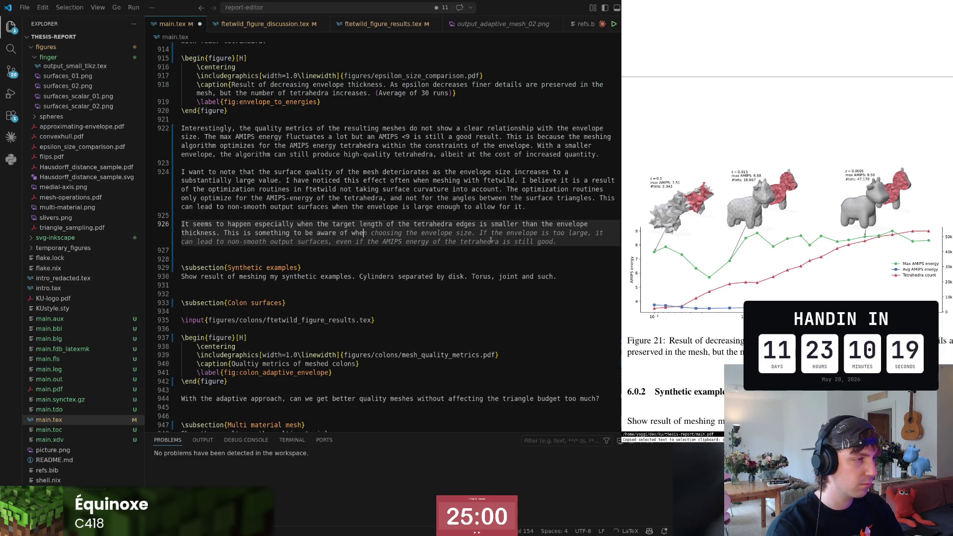
type("oosing ftetwild as an algorithm.")
- End with keeping this in mind when choosing ftetwild as a meshing algorithm, then delete the extra blank line
key("Escape")
key("b")
key("b")
type("cw")
type("a meshing")
key("Escape")
key("dollar")
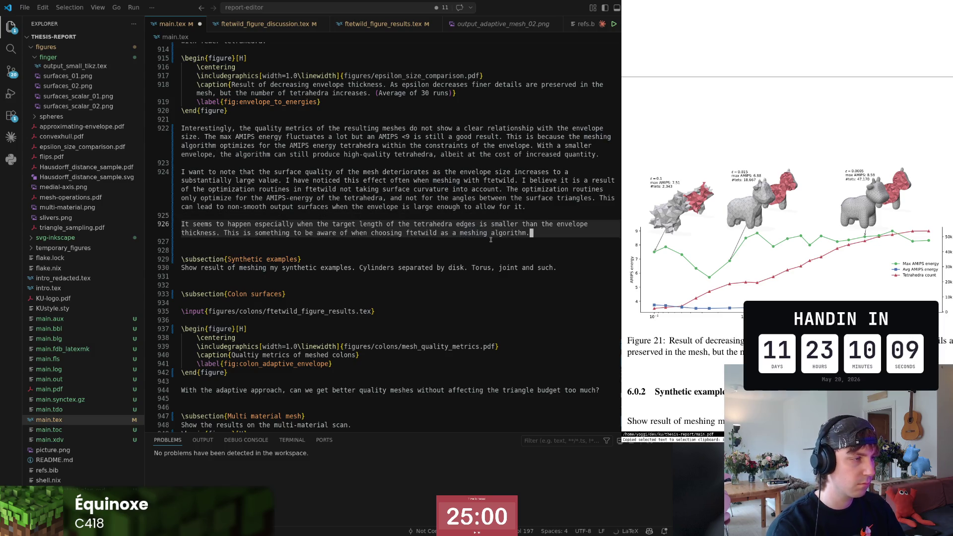
key("j")
key("d")
key("d")
key("k")
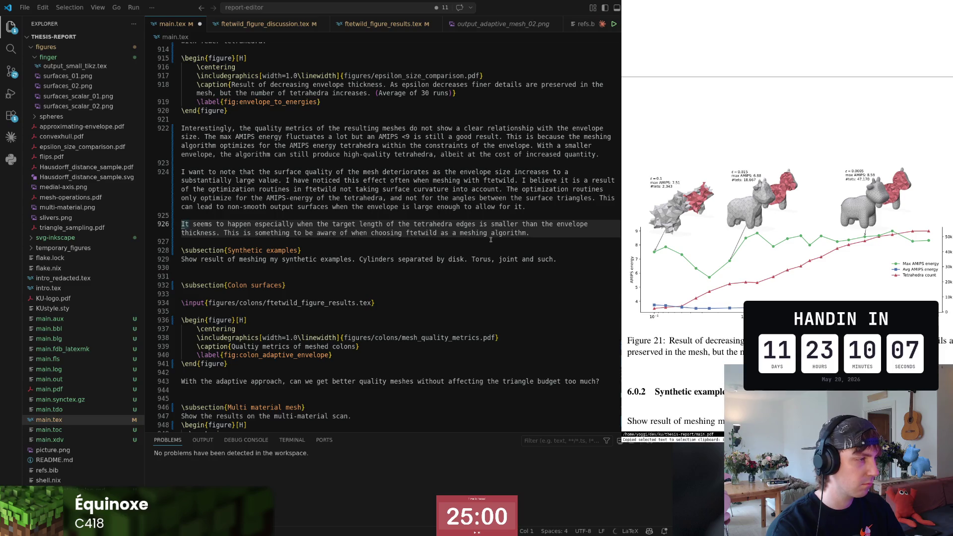
key("j")
key("j")
key("j")
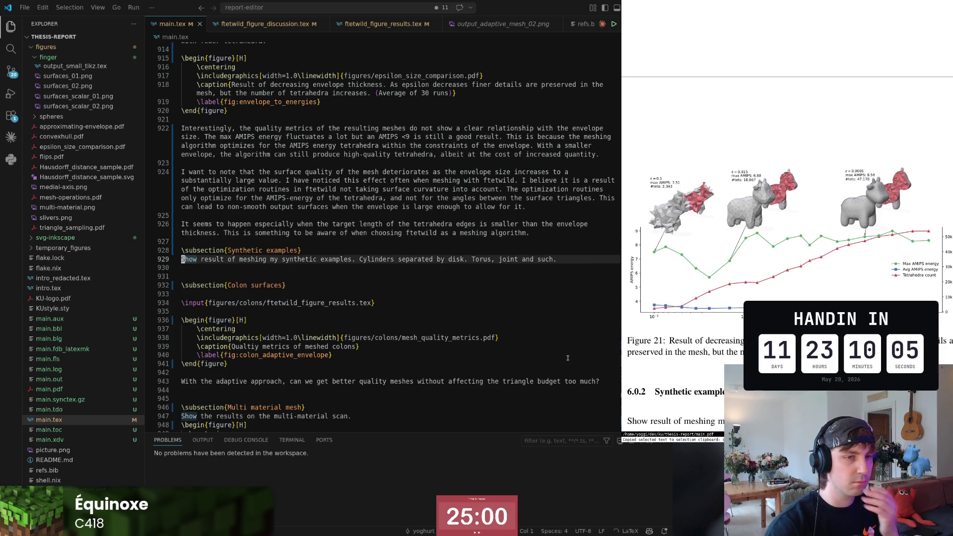
scroll(488, 330, "down", 1)
scroll(700, 341, "up", 1)
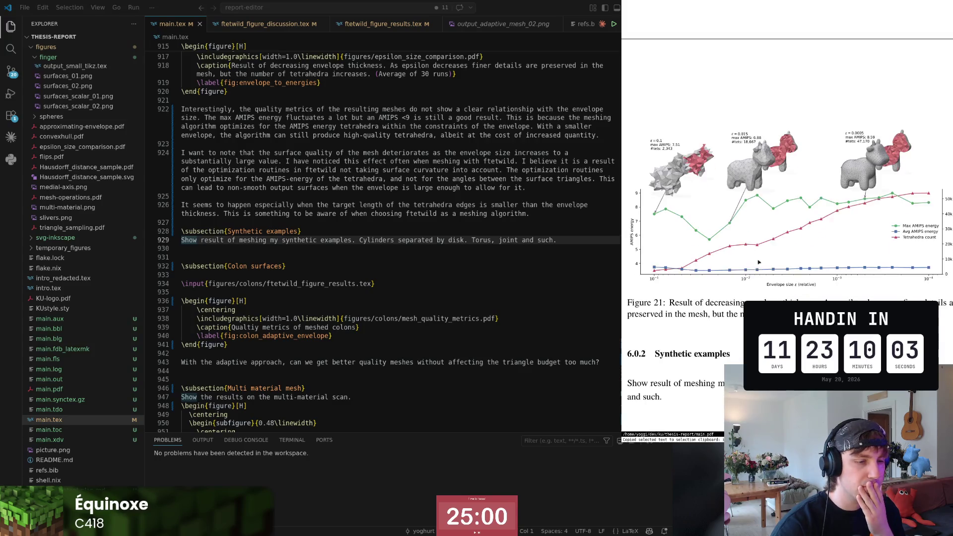
scroll(700, 342, "up", 1)
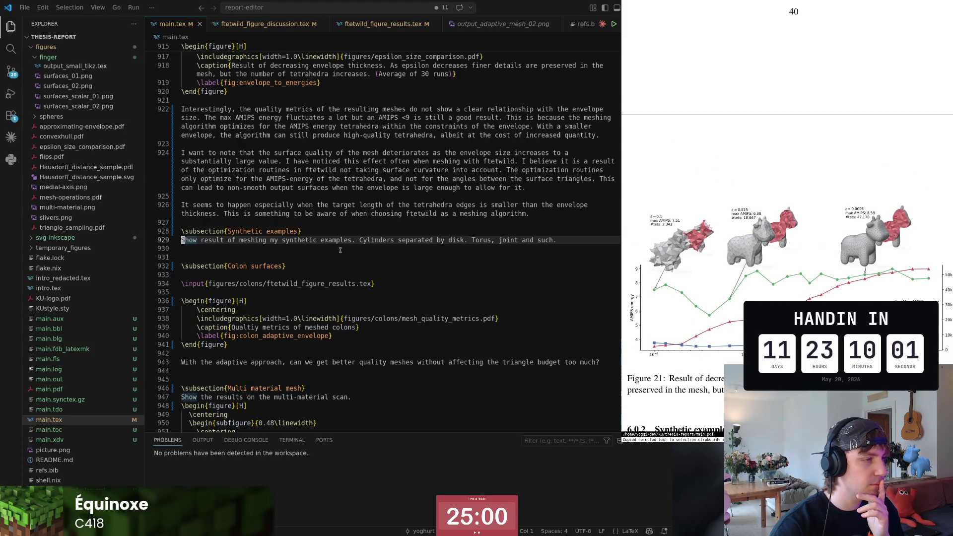
- Attempt to build the thesis twice and dismiss the 'not found' error notification
left_click(313, 266)
left_click(614, 24)
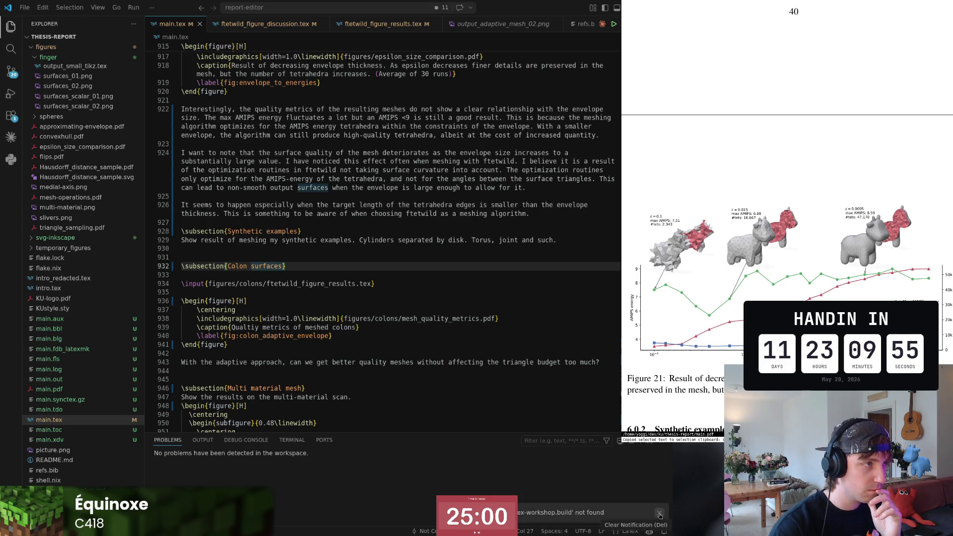
left_click(660, 514)
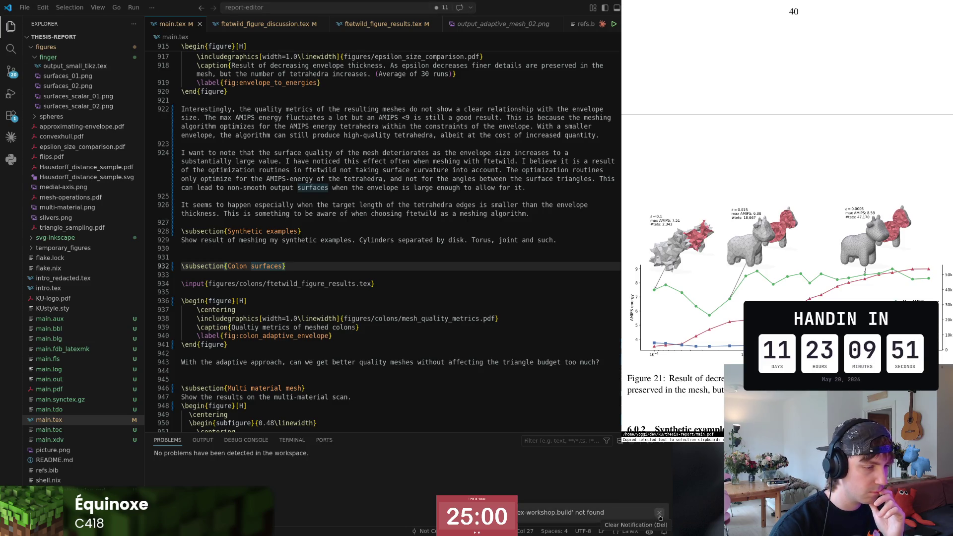
left_click(660, 515)
key("Up")
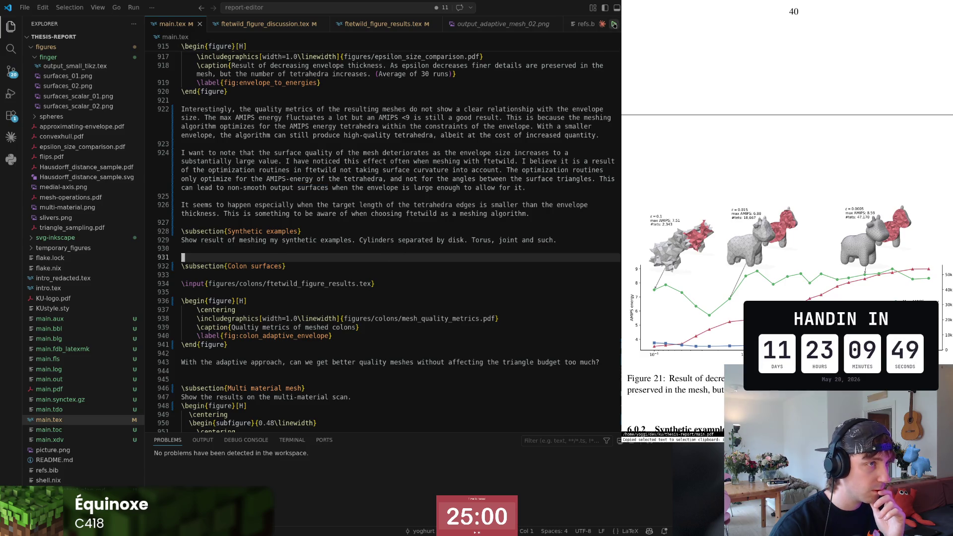
left_click(613, 24)
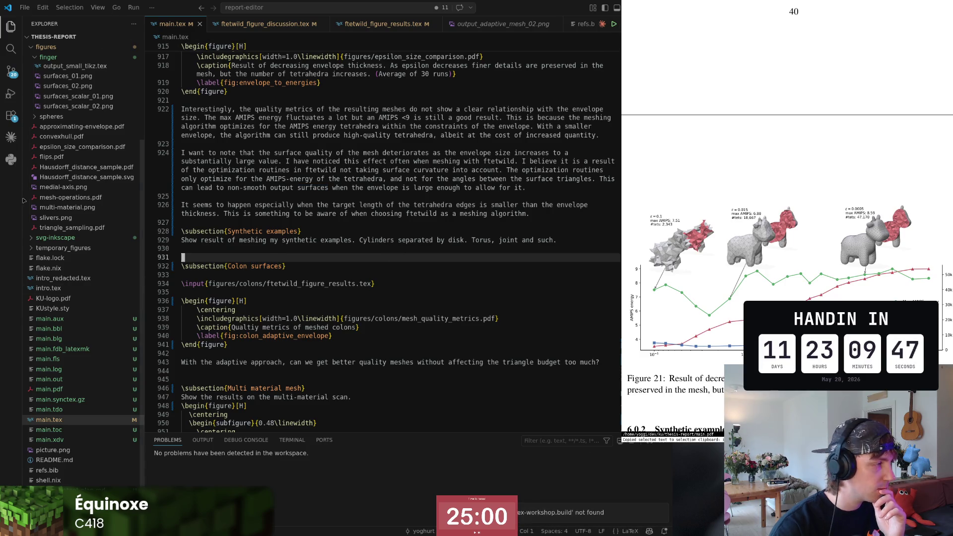
- Toggle the Extensions view to hide the side bar and return the caret to the edited paragraph
left_click(11, 116)
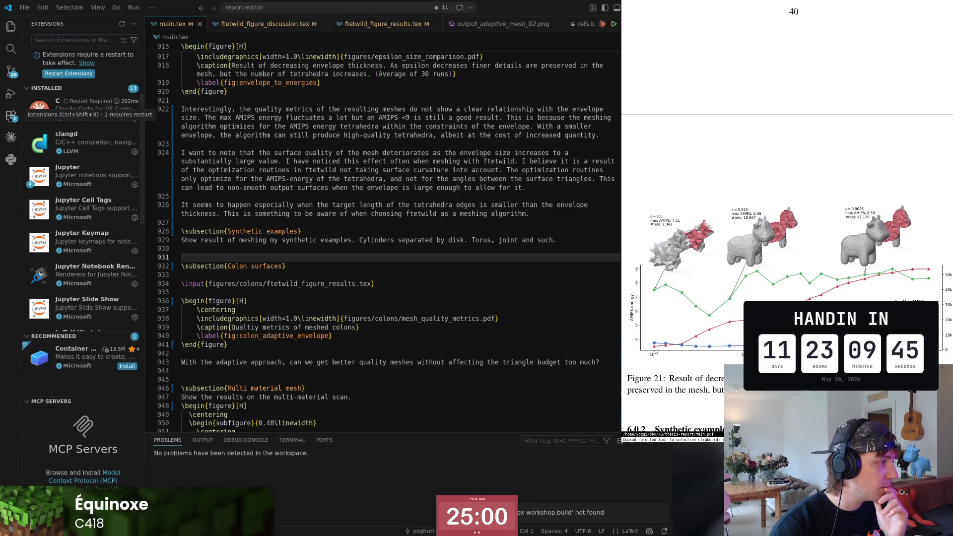
left_click(11, 115)
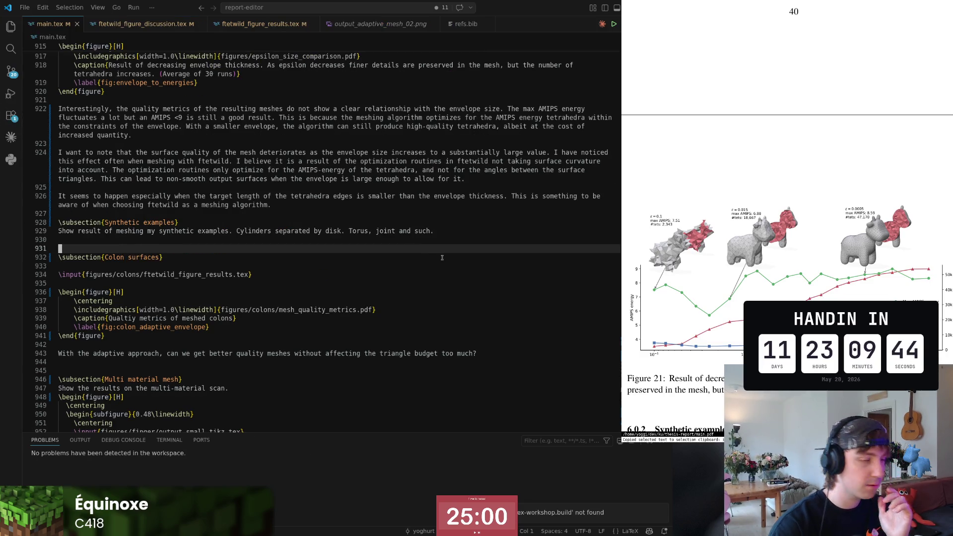
left_click(450, 203)
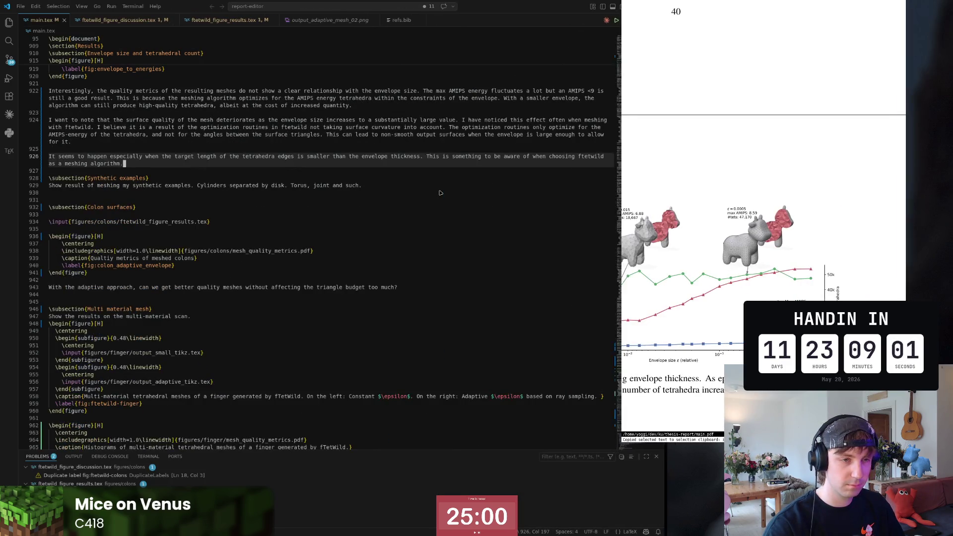
- Glance at the arXiv paper, zoom the editor interface in, and give the PDF preview a wider share of the screen
key("alt+Tab")
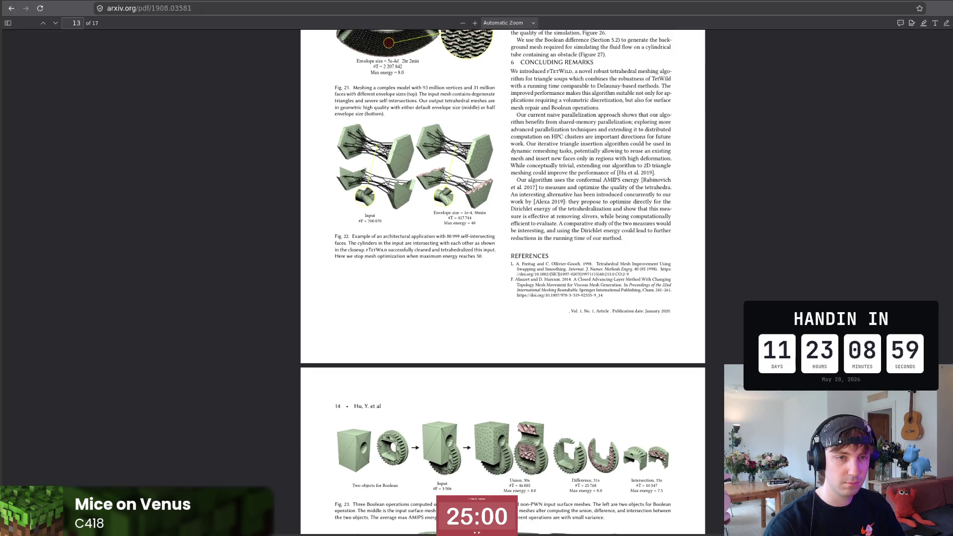
key("alt+Tab")
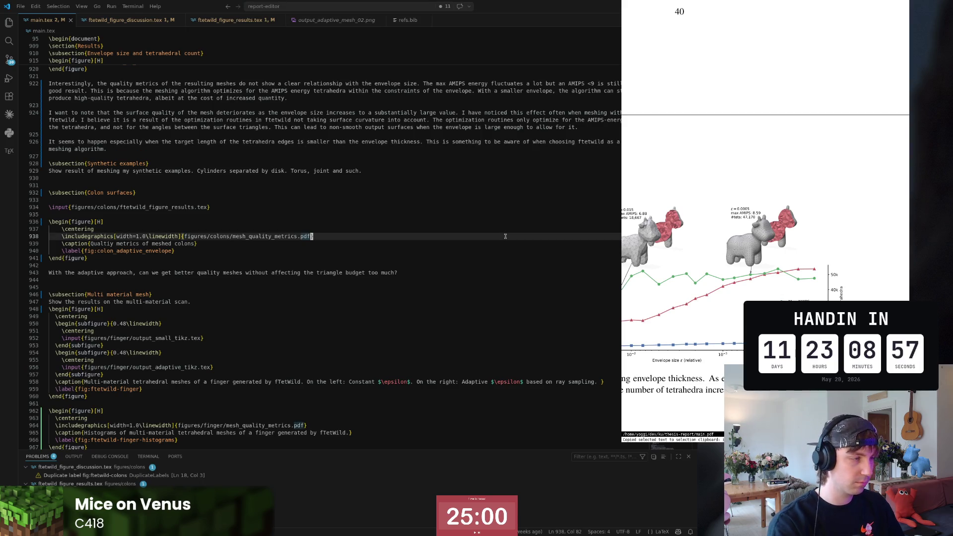
key("ctrl+equal")
key("ctrl+equal")
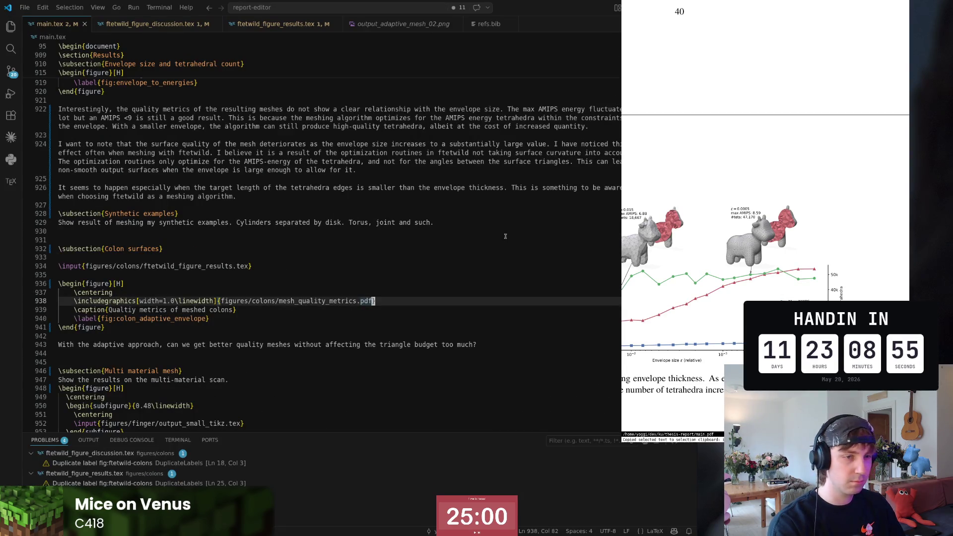
key("alt+Tab")
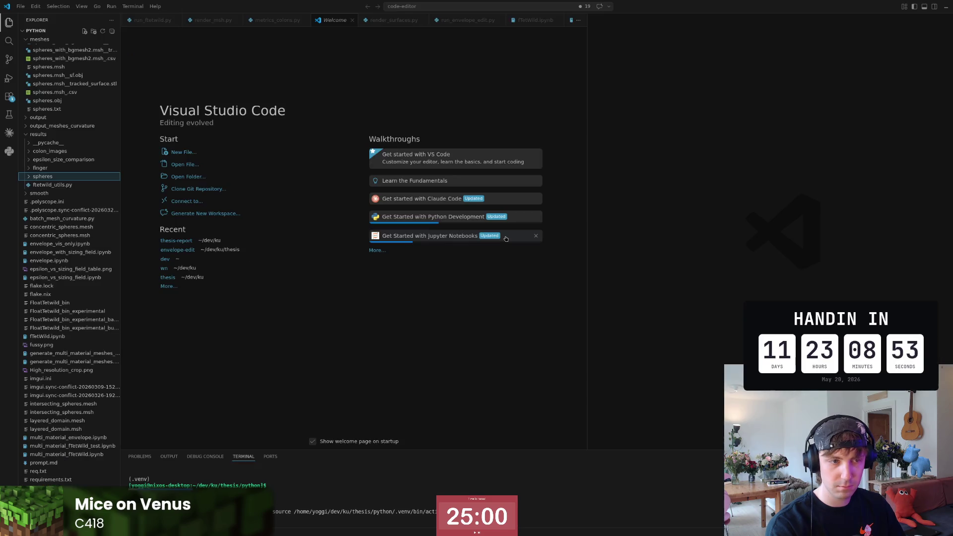
key("alt+Tab")
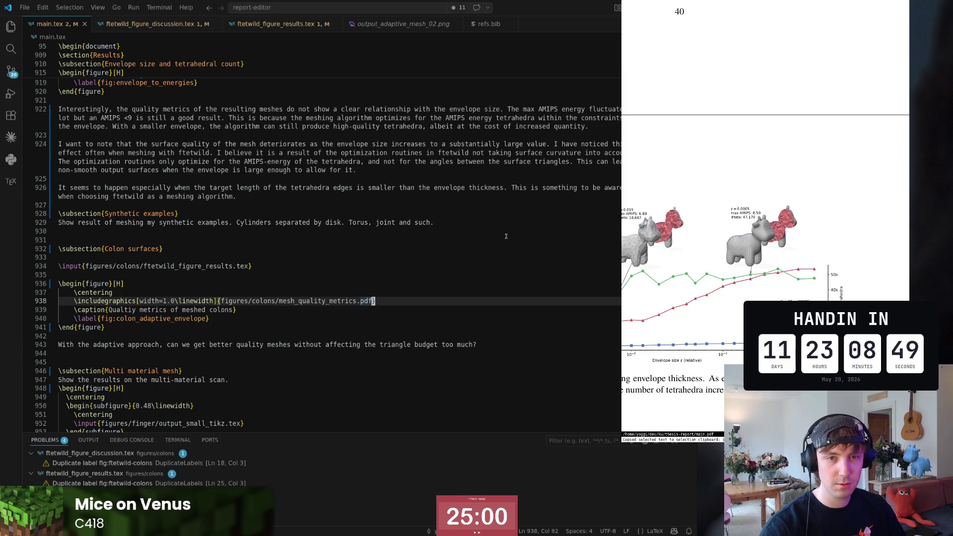
key("super+Left")
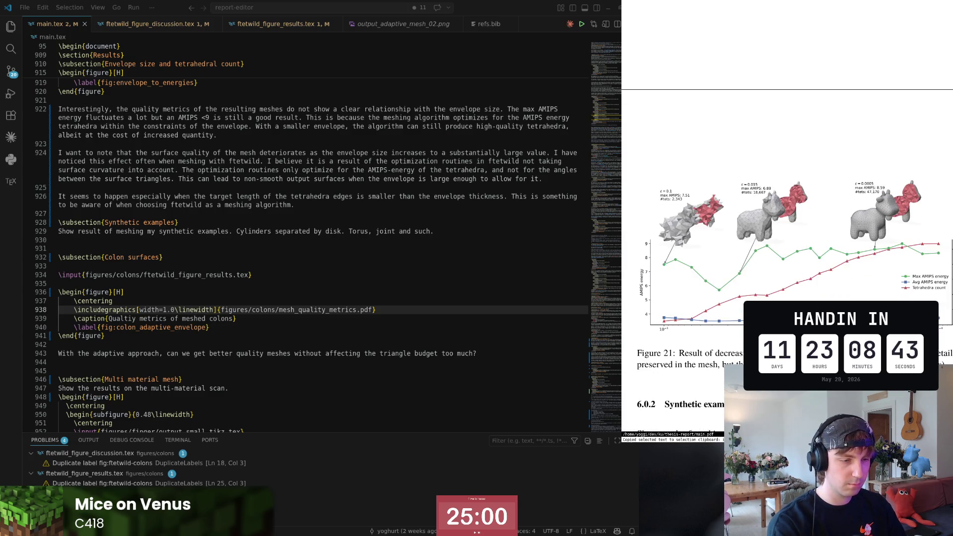
- Place the caret at the Synthetic examples heading with Figure 21's envelope-size chart visible in the preview
left_click(254, 282)
left_click(256, 257)
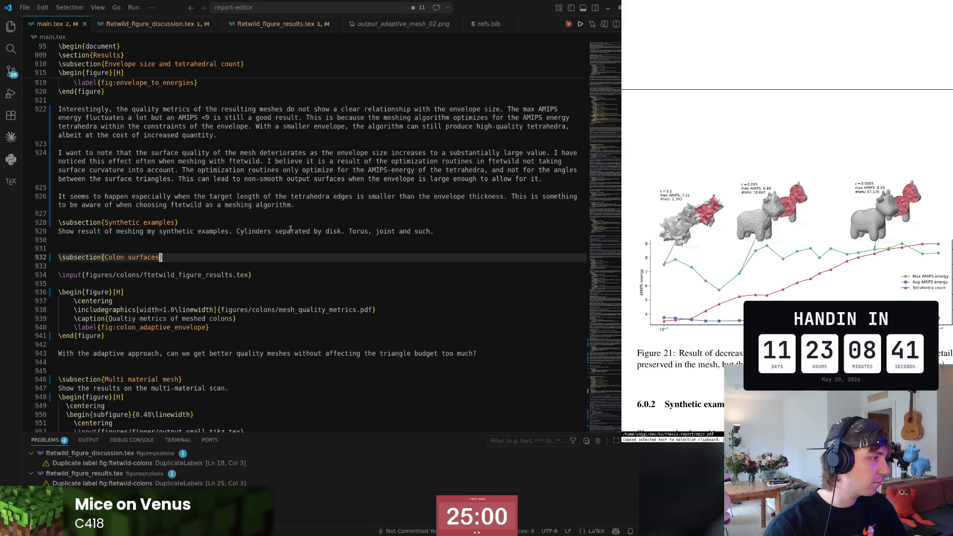
left_click(257, 222)
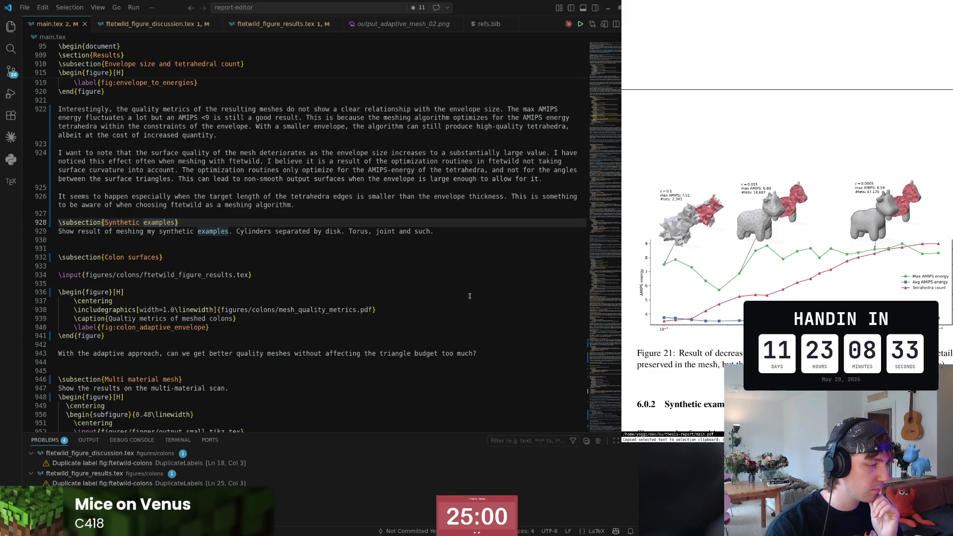
left_click(734, 313)
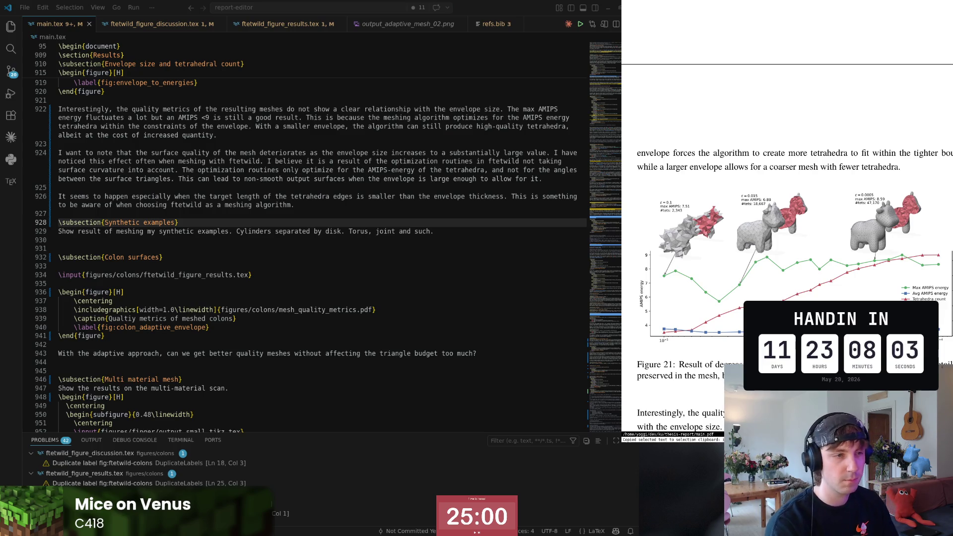
scroll(786, 224, "down", 2)
scroll(801, 216, "down", 5)
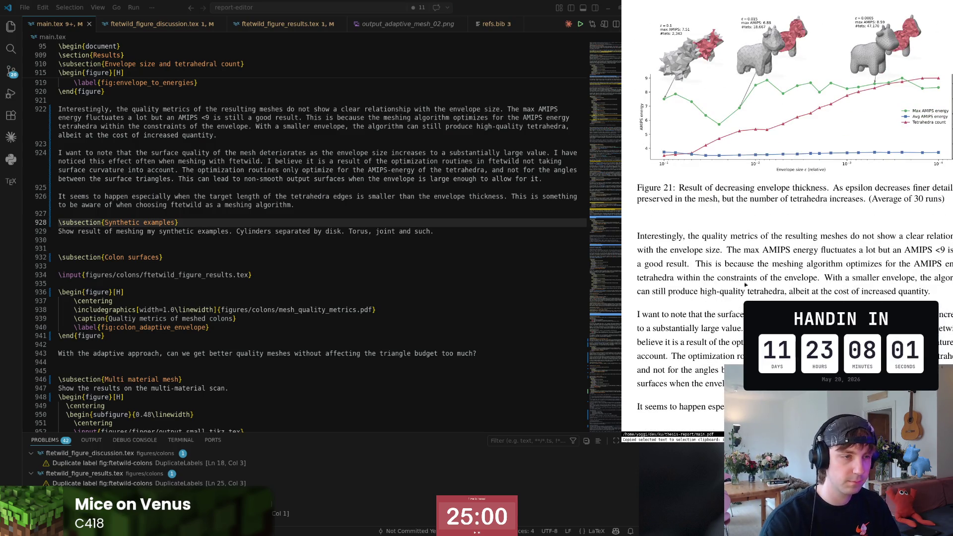
scroll(800, 215, "up", 3)
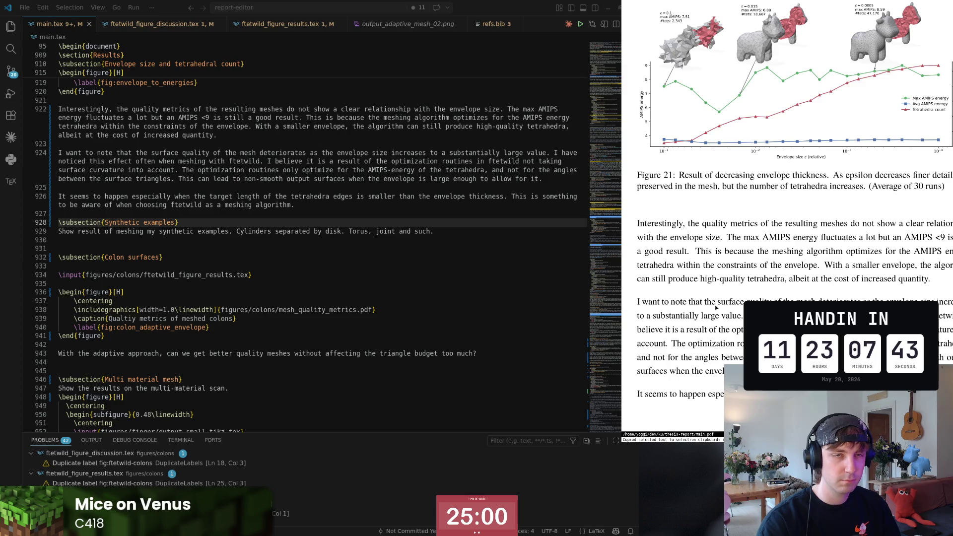
- Switch to the arXiv paper in the browser at its concluding remarks
key("alt+Tab")
key("alt+Tab")
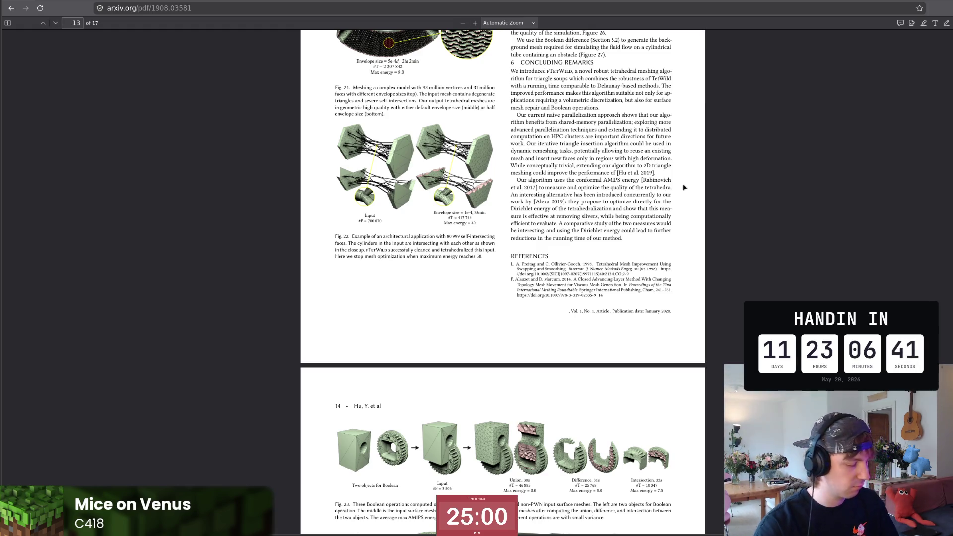
- Return to the thesis main.tex and navigate back toward the spheres ray-sampling figure
key("alt+Tab")
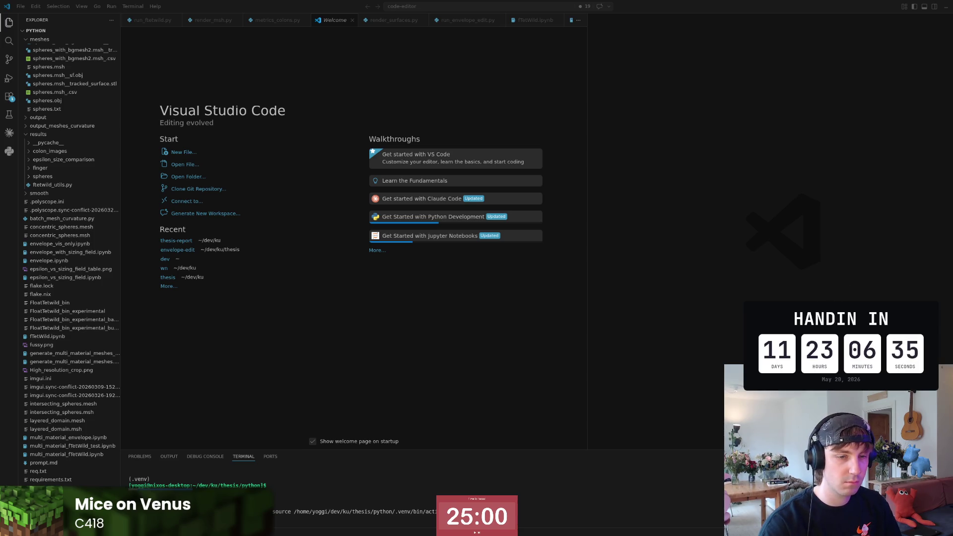
key("alt+Tab")
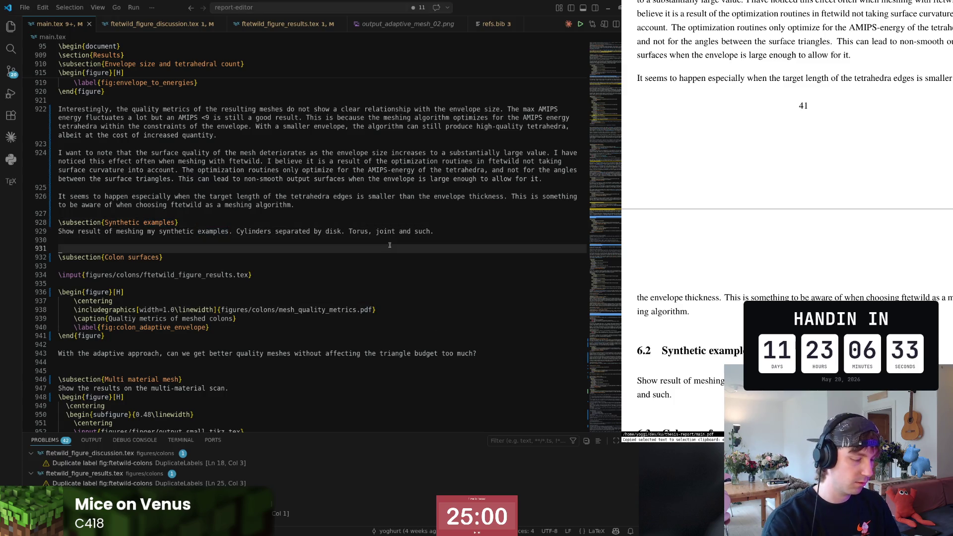
key("ctrl+alt+minus")
key("ctrl+alt+minus")
key("ctrl+alt+minus")
key("ctrl+alt+minus")
- Remove the [htbp] placement option from the two-spheres gap figure in the Discussion section
key("Up")
key("Up")
key("Up")
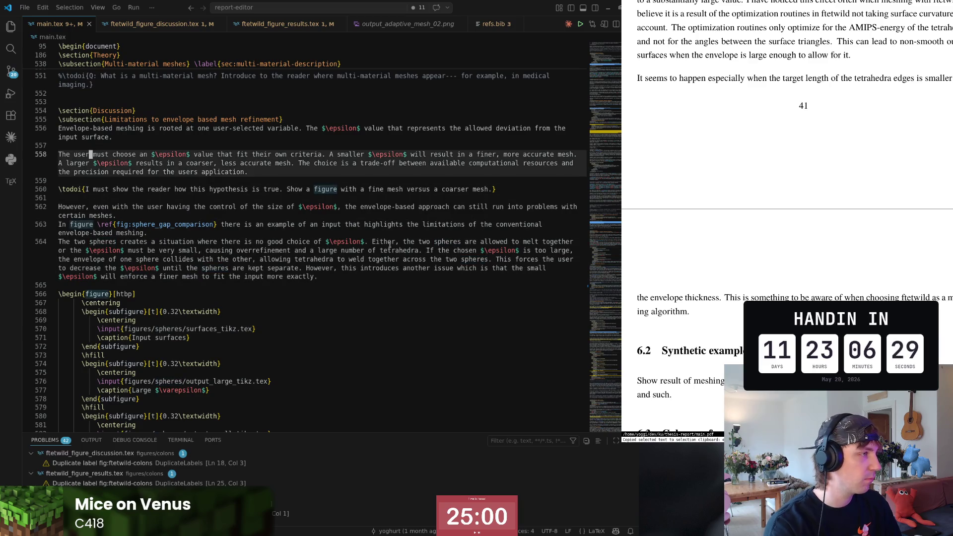
key("Down")
key("Down")
key("Down")
key("Down")
key("Down")
key("Down")
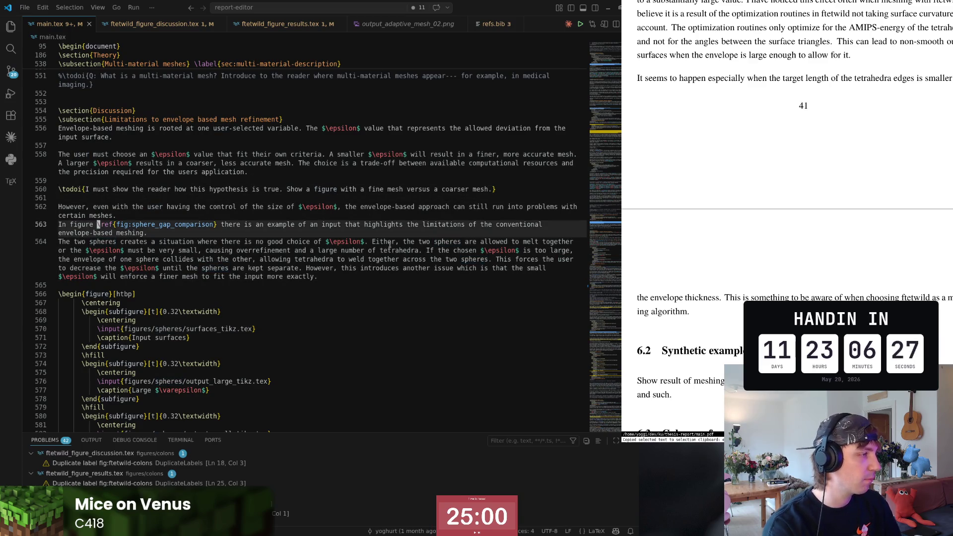
key("Down")
key("Down")
key("Down")
key("Down")
scroll(390, 245, "down", 1)
key("Down")
key("Down")
key("Down")
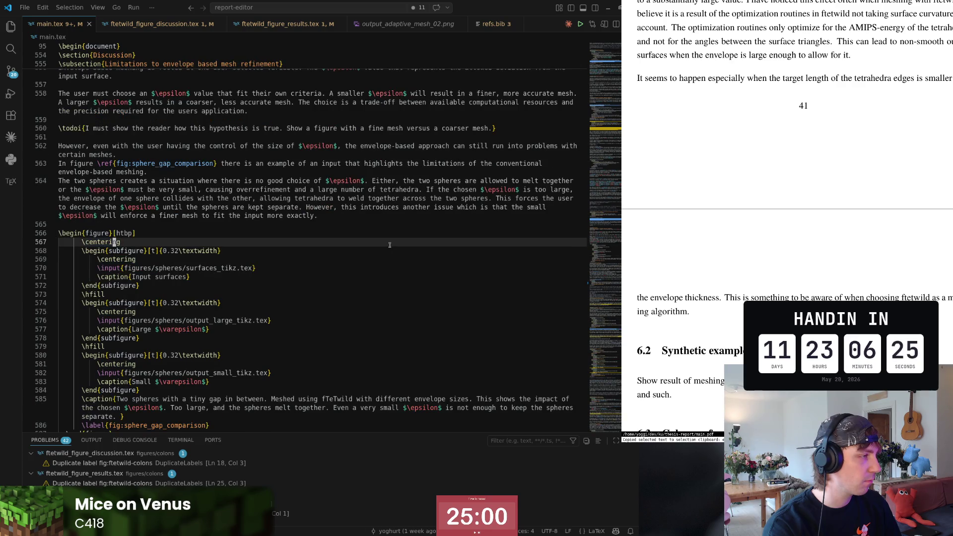
key("Down")
key("Down")
key("Down")
key("Down")
key("Down")
key("Down")
scroll(389, 245, "down", 1)
key("Up")
key("Up")
key("Up")
key("Up")
key("Up")
key("Up")
key("Up")
key("Up")
key("Up")
key("Up")
key("Up")
key("Up")
key("Up")
key("Up")
key("End")
key("BackSpace")
key("BackSpace")
key("BackSpace")
key("Up")
key("Down")
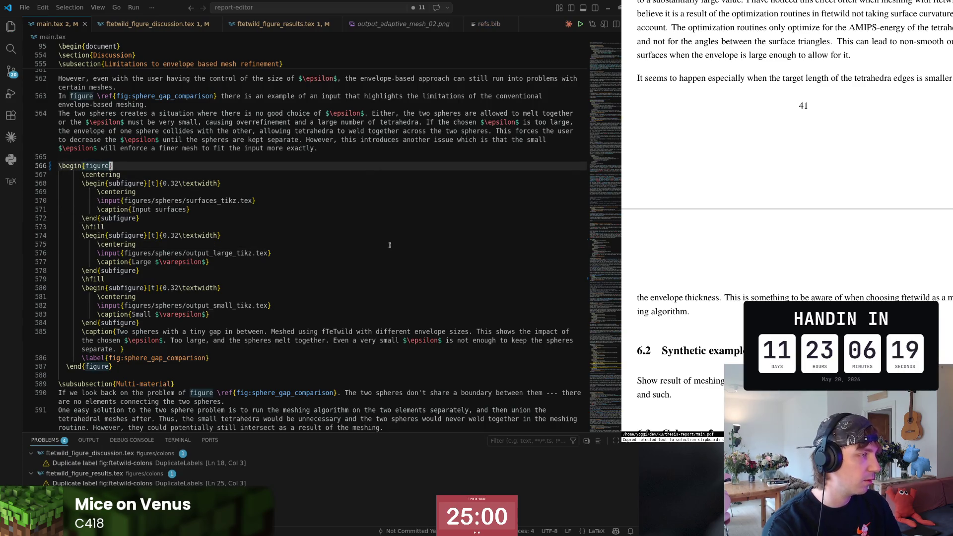
scroll(390, 242, "up", 2)
scroll(390, 238, "up", 2)
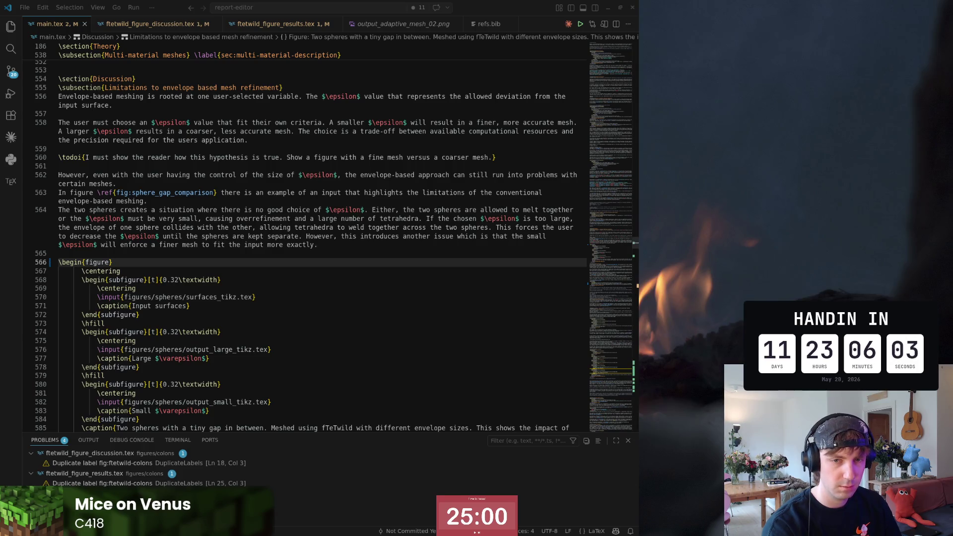
- Switch windows to bring the compiled thesis PDF up beside the editor
key("alt+Tab")
key("alt+Tab")
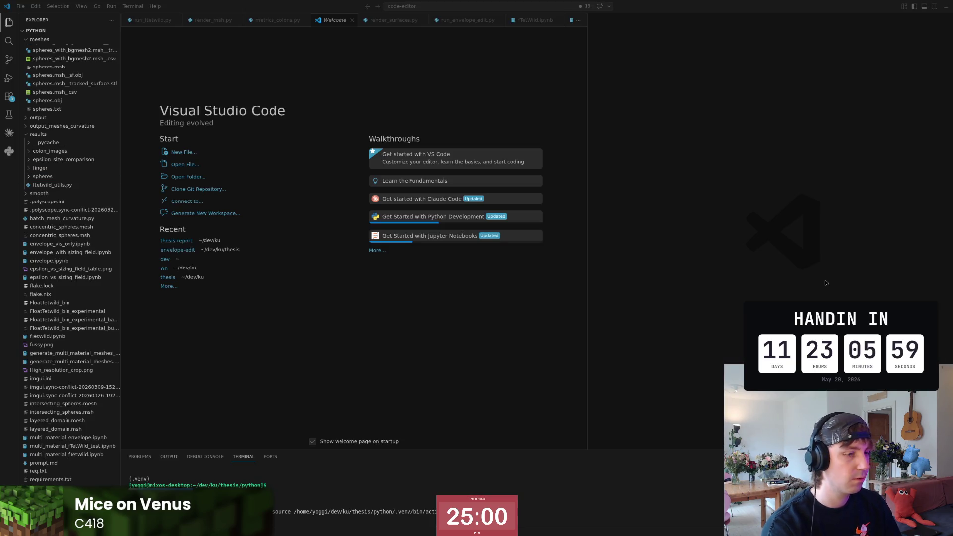
key("alt+Tab")
scroll(278, 302, "down", 2)
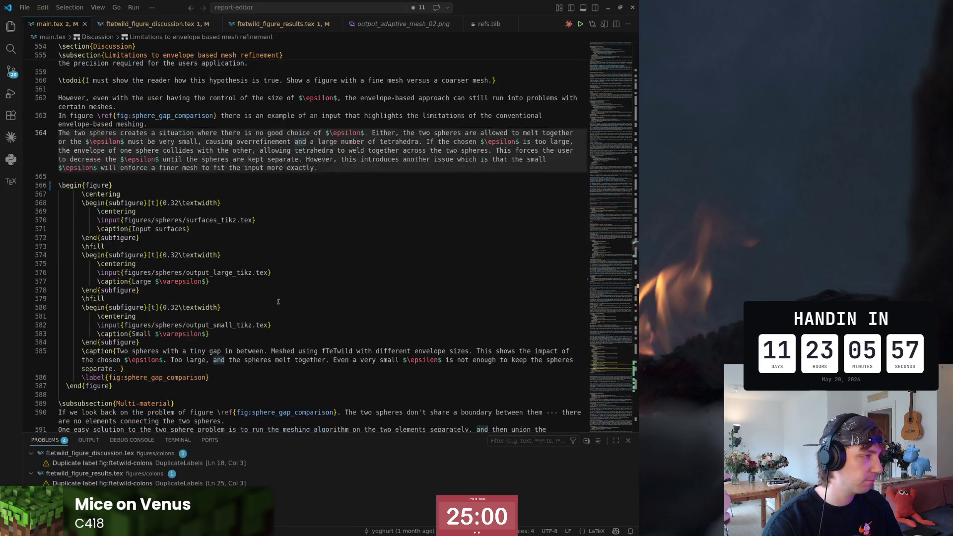
scroll(278, 302, "up", 2)
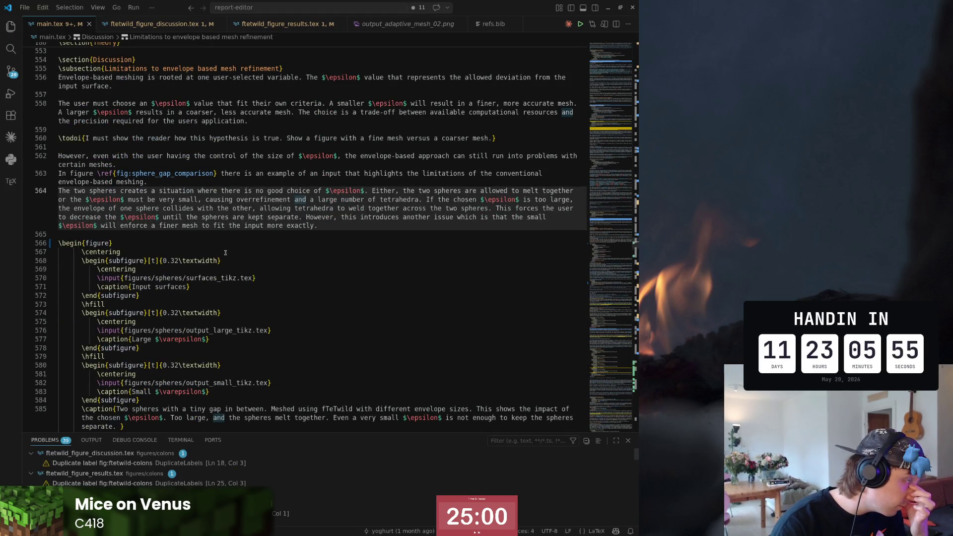
key("alt+Tab")
scroll(720, 231, "up", 3)
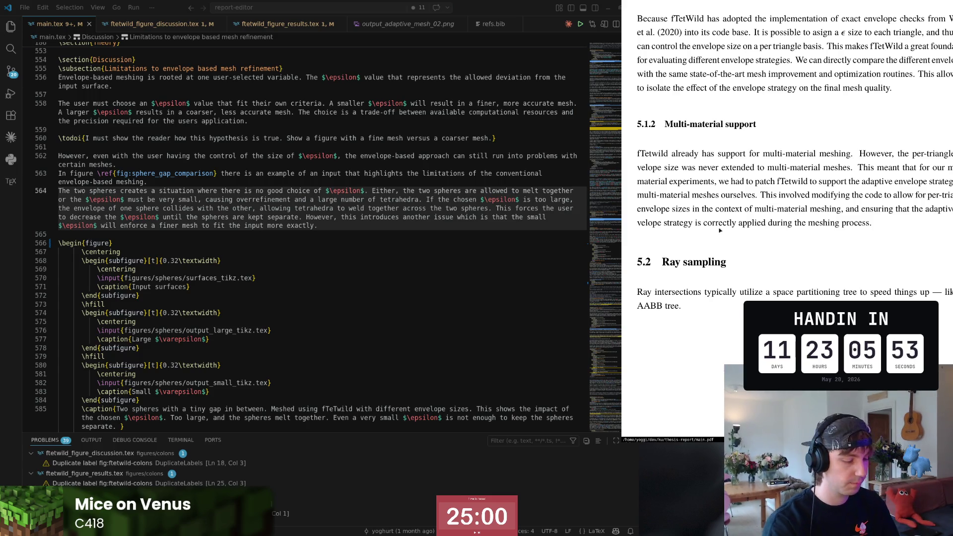
scroll(720, 231, "down", 10)
scroll(720, 232, "up", 5)
scroll(720, 231, "up", 5)
scroll(720, 230, "up", 5)
scroll(720, 231, "up", 5)
scroll(720, 231, "up", 5)
scroll(720, 231, "up", 5)
scroll(720, 230, "up", 5)
scroll(719, 231, "up", 5)
scroll(720, 231, "up", 5)
scroll(720, 231, "up", 5)
scroll(719, 232, "up", 5)
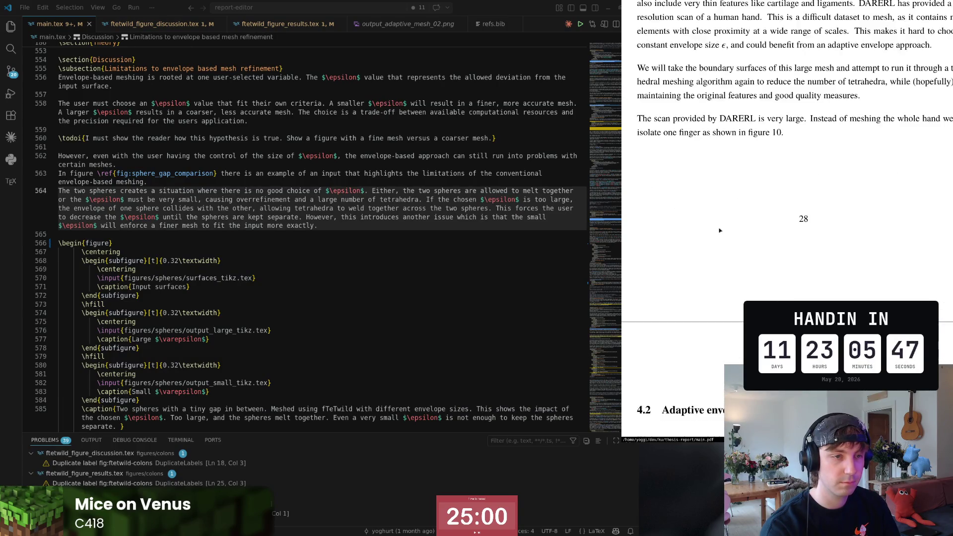
scroll(720, 231, "up", 5)
scroll(719, 231, "up", 3)
scroll(720, 231, "up", 5)
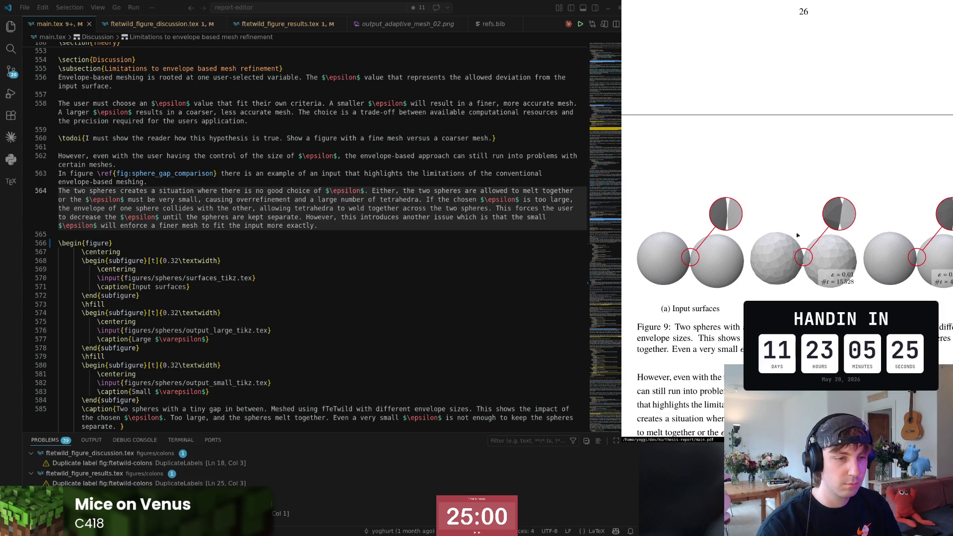
scroll(223, 350, "down", 3)
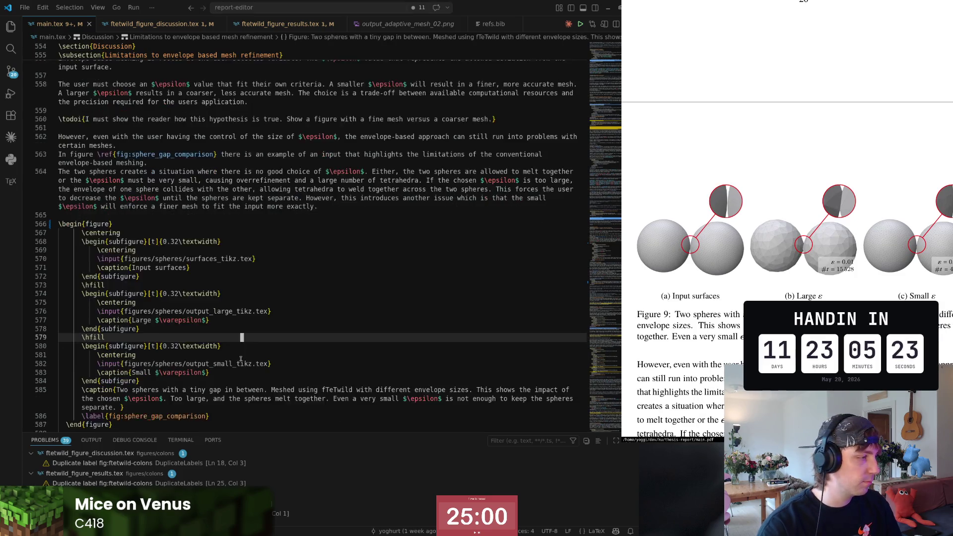
- Place the caret on the sphere gap figure's \label line with Figure 9 shown in the PDF
left_click(235, 356)
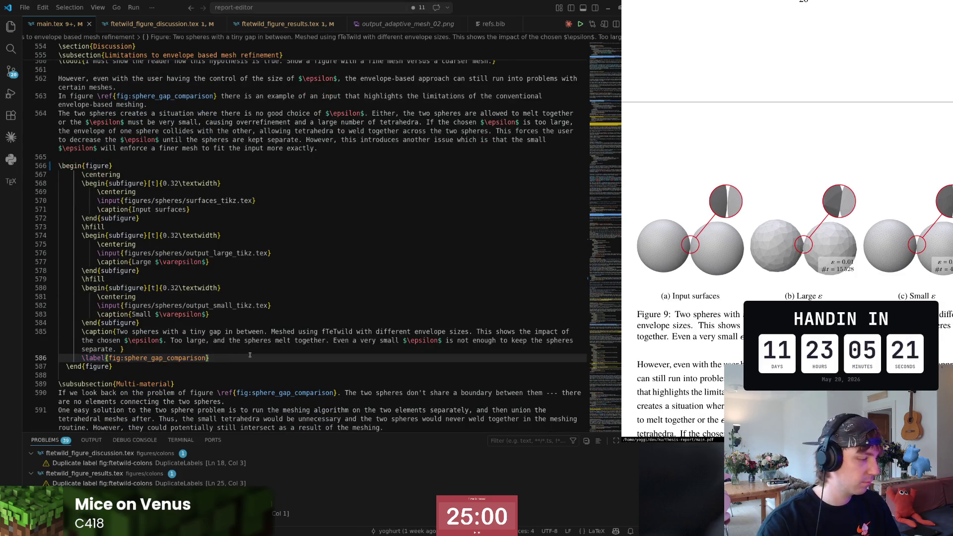
- Navigate back to the Synthetic examples subsection, start a new line and discard the drafted opening sentence
key("ctrl+alt+minus")
key("ctrl+alt+minus")
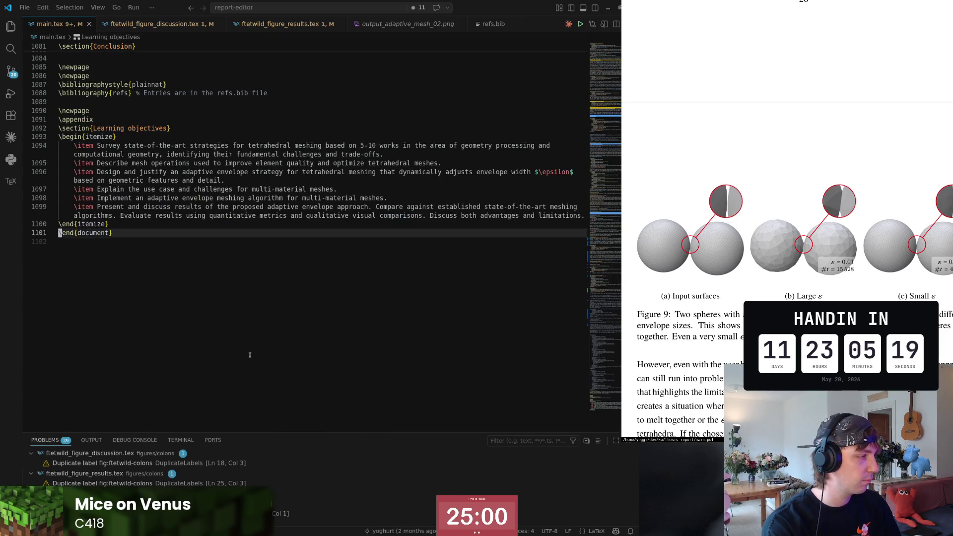
key("ctrl+alt+minus")
key("ctrl+alt+minus")
key("ctrl+alt+minus")
key("ctrl+alt+minus")
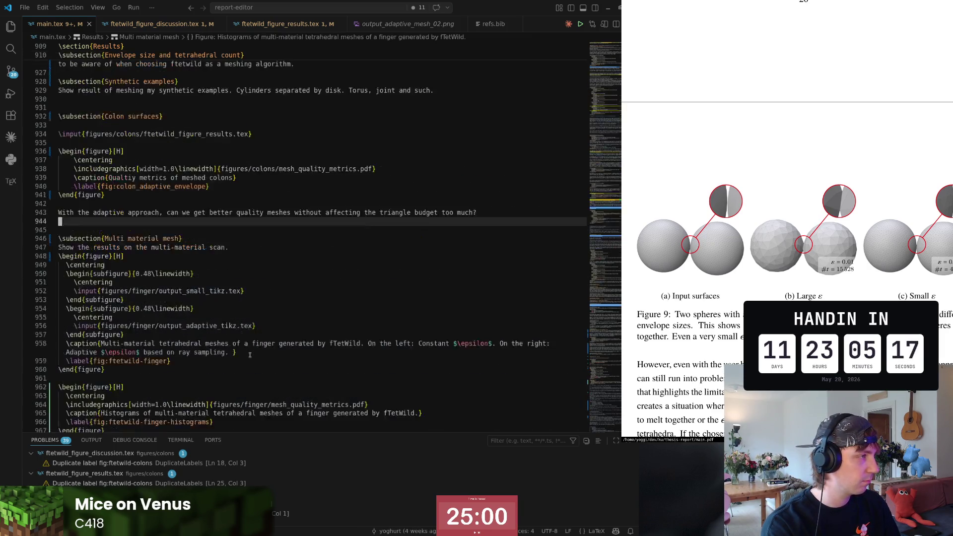
key("ctrl+alt+minus")
key("ctrl+alt+minus")
key("ctrl+alt+minus")
key("ctrl+alt+minus")
key("ctrl+alt+minus")
key("ctrl+alt+minus")
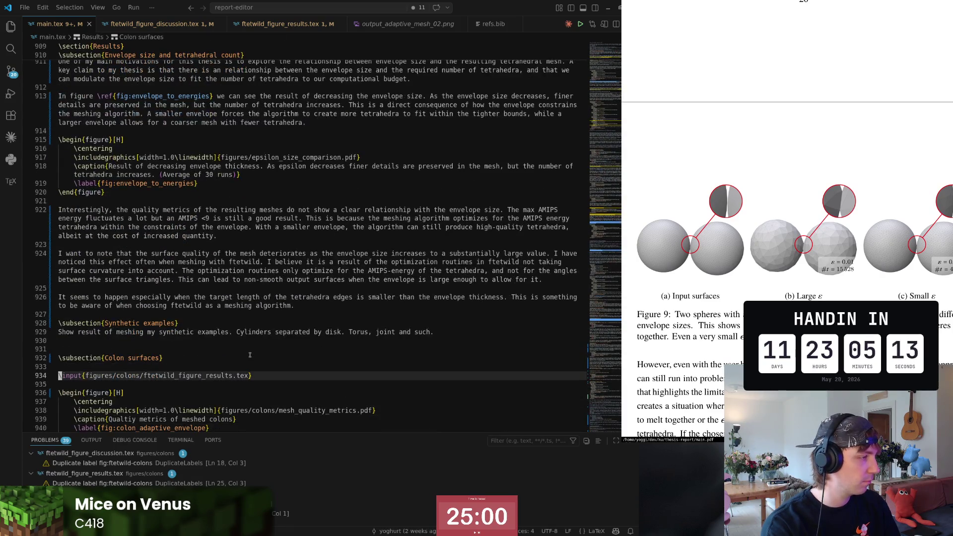
key("ctrl+alt+minus")
key("Return")
key("Up")
type("In")
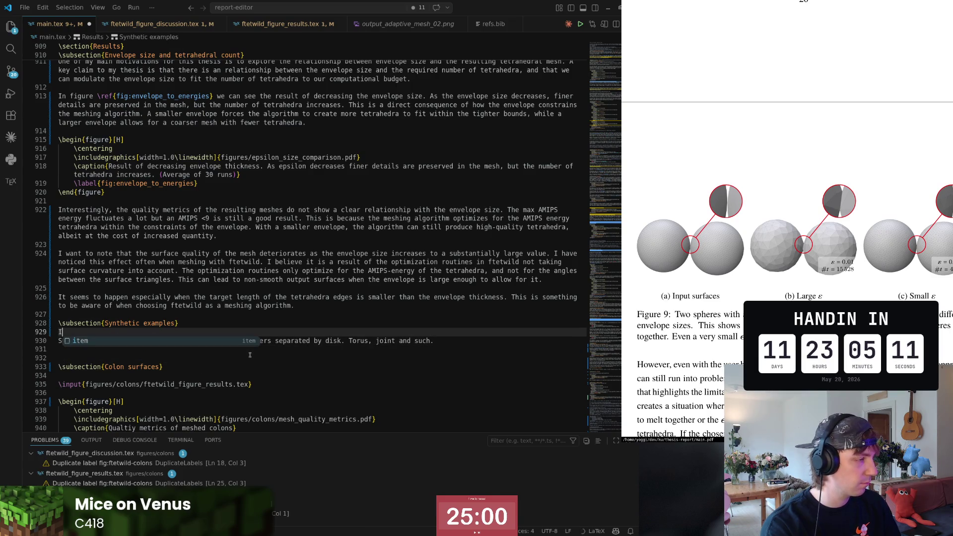
key("BackSpace")
key("BackSpace")
type("We ")
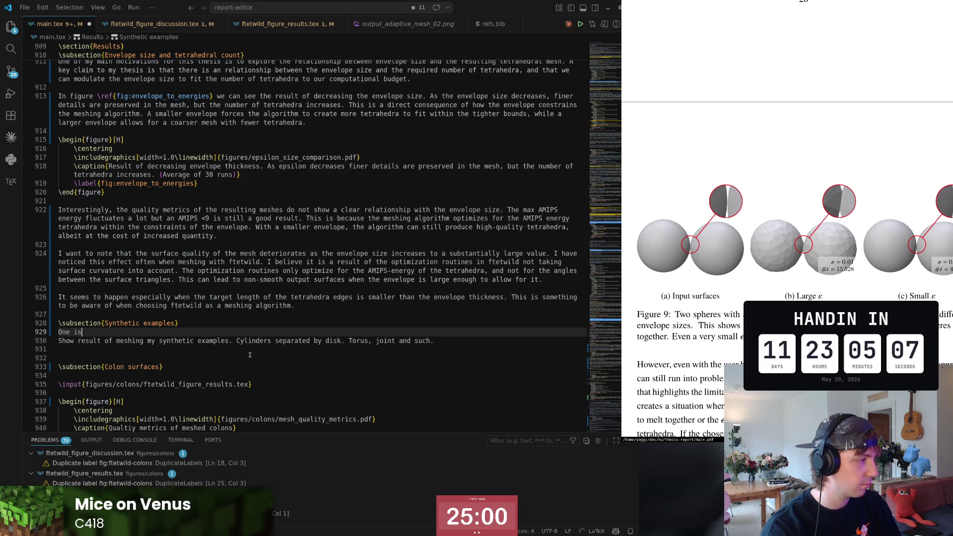
type("tified in a p")
type("revious ")
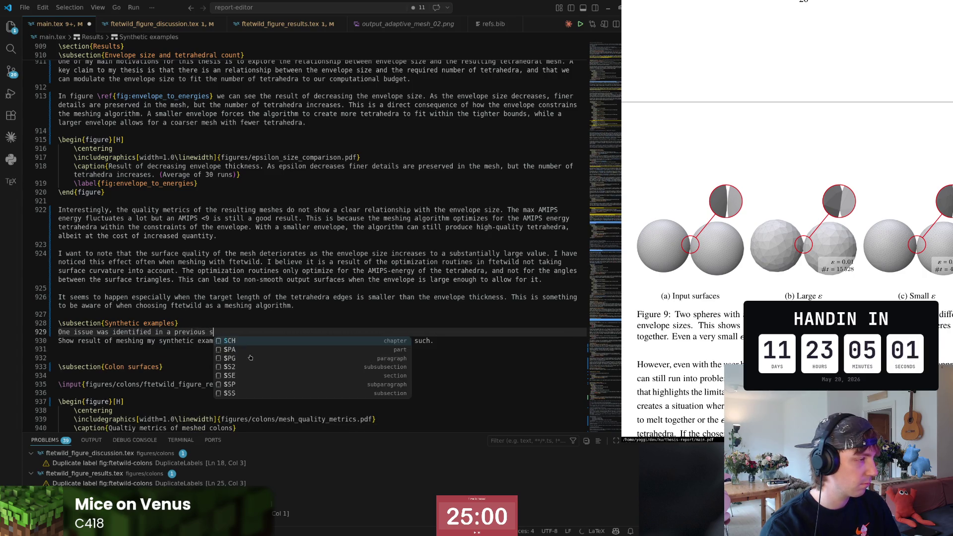
type("section")
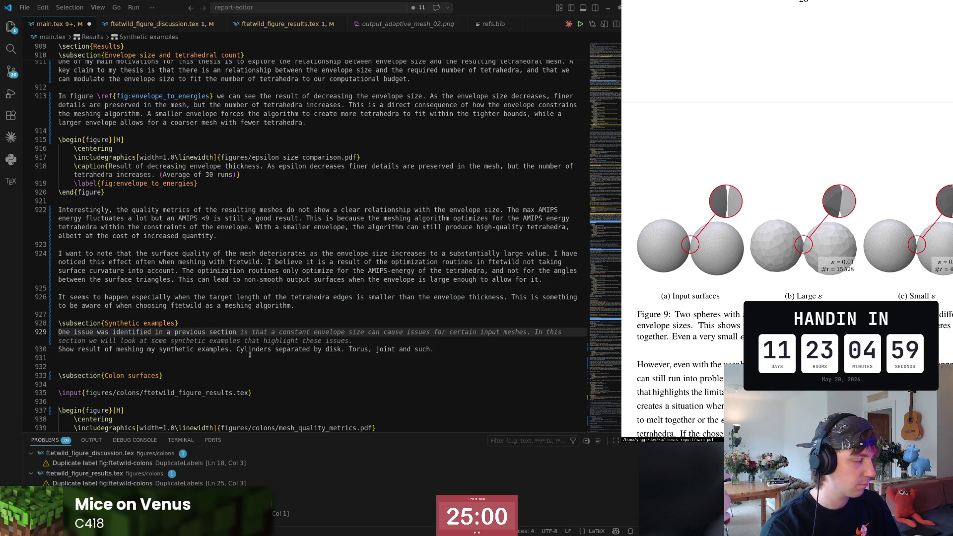
key("BackSpace")
type(".")
key("shift+Home")
key("BackSpace")
type("In figure \\ref{")
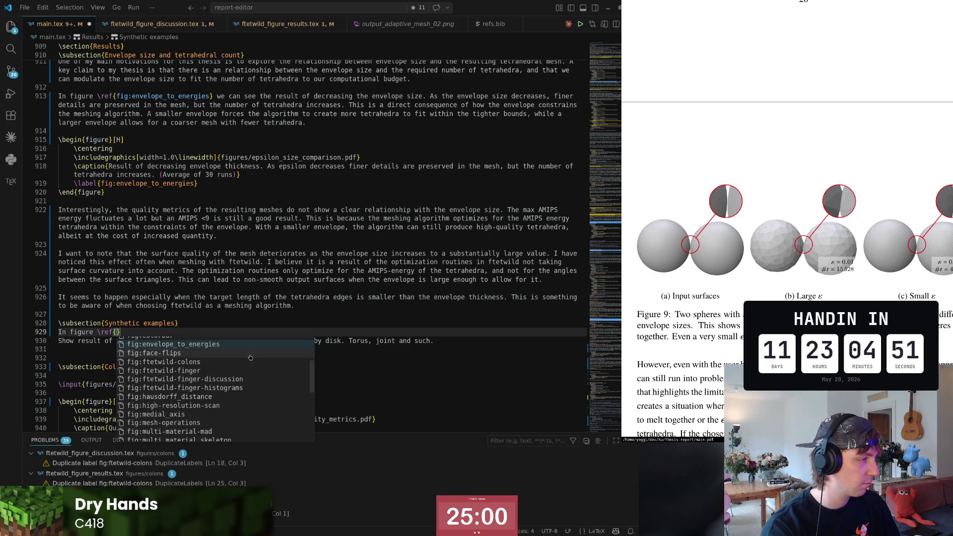
scroll(250, 357, "up", 3)
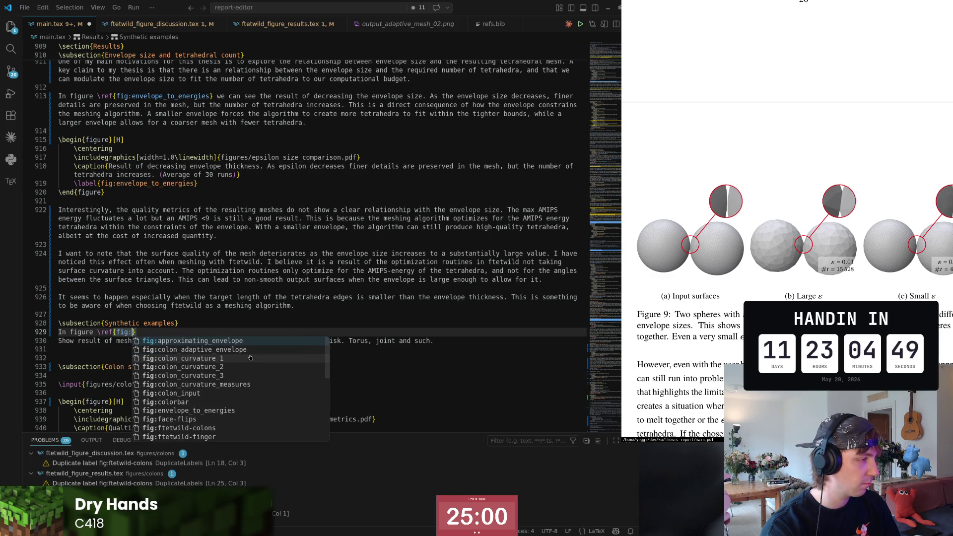
- Begin the sentence as "In figure \ref{fig:sphere_gap_comparison}", turning the pasted \label into a \ref
type("\\label{fig:sphere_gap_comparison}")
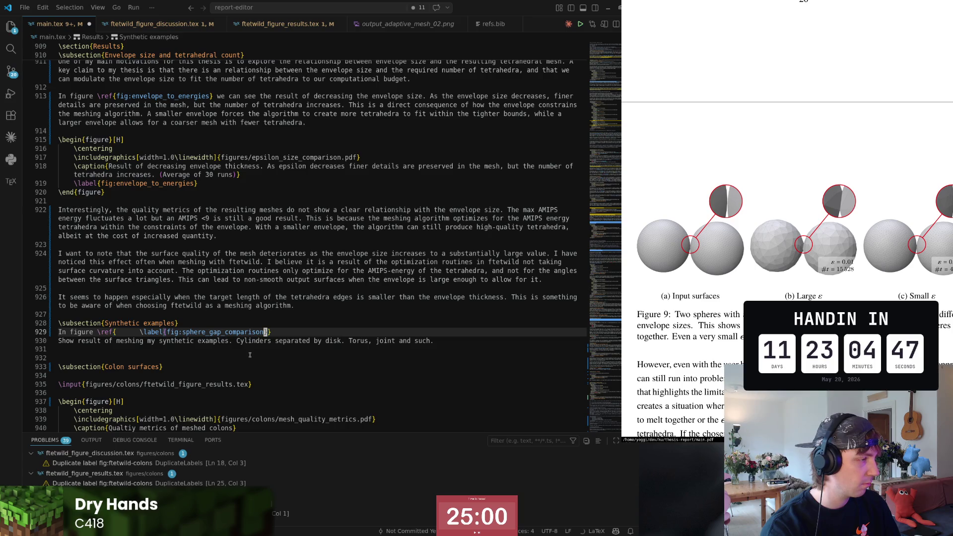
key("Right")
key("ctrl+shift+Right")
type("ref")
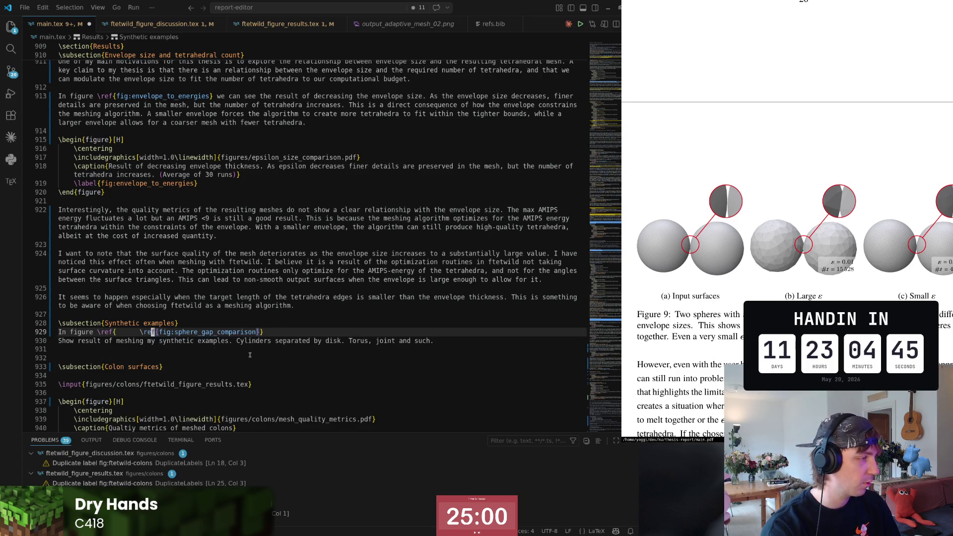
key("ctrl+shift+Left")
key("ctrl+shift+Left")
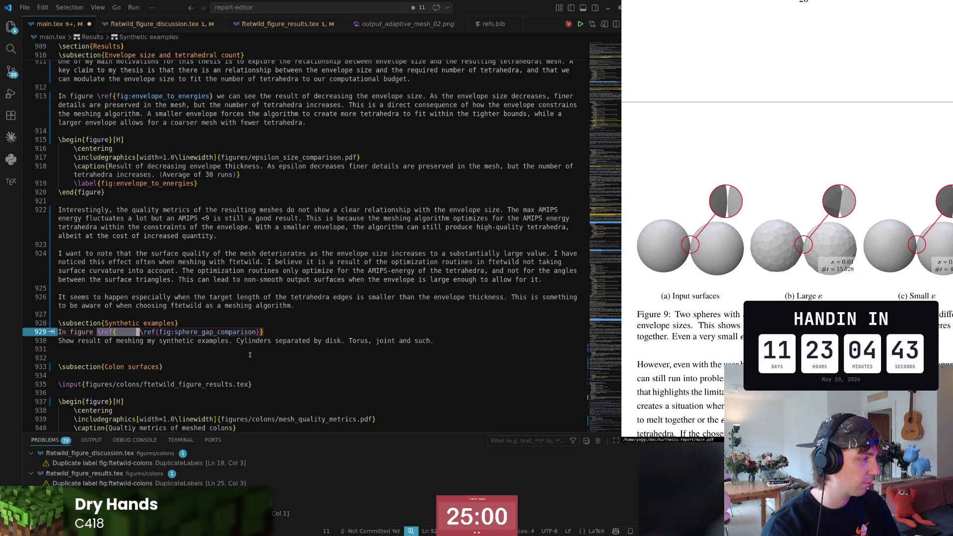
key("BackSpace")
key("End")
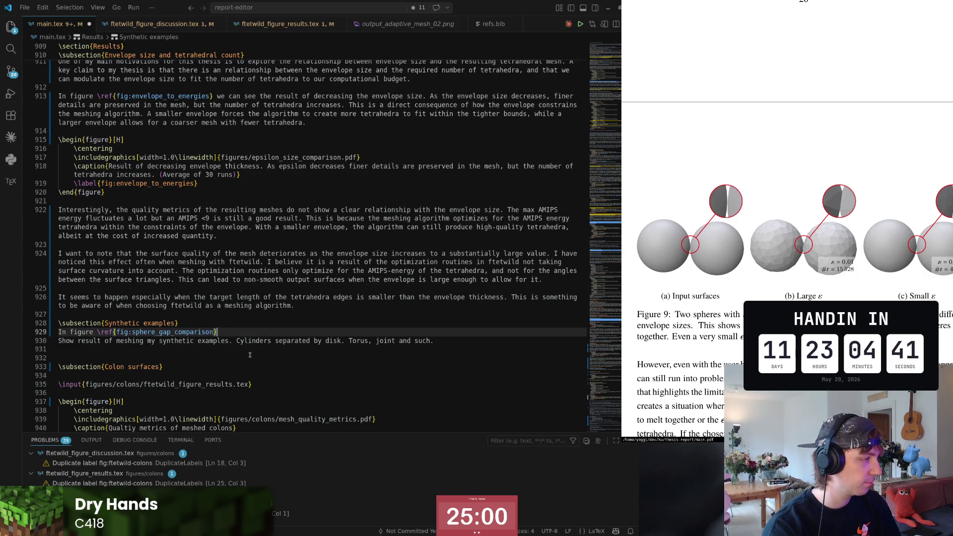
- Fix the 'identified' typo and accept the continuation ending the sentence with constant envelope size trade-offs
key("BackSpace")
type("tified")
type(" a ")
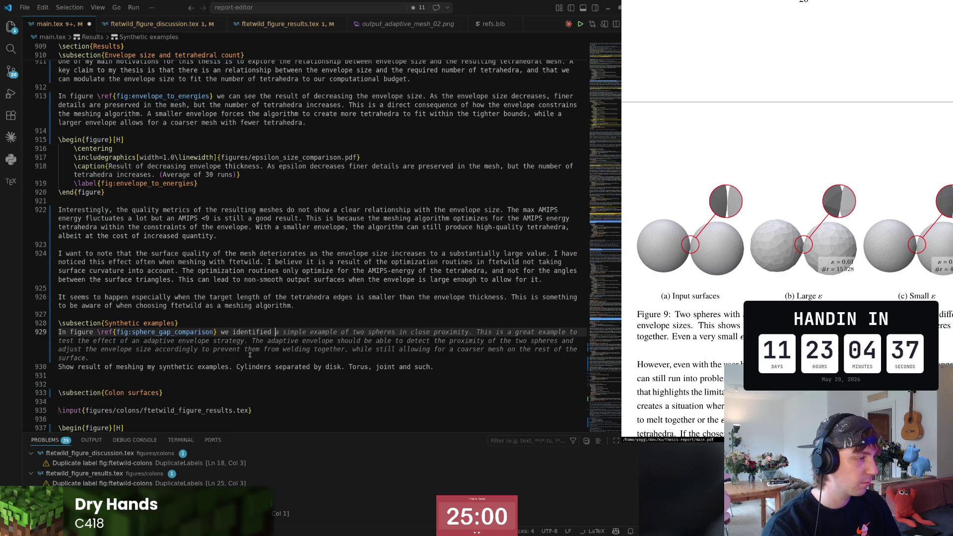
type("sim")
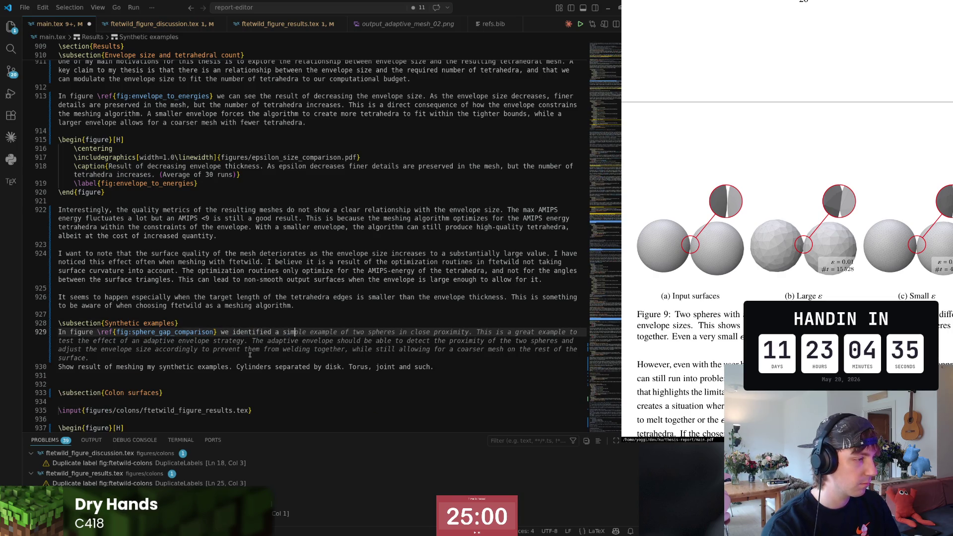
type("ple")
type(" example where")
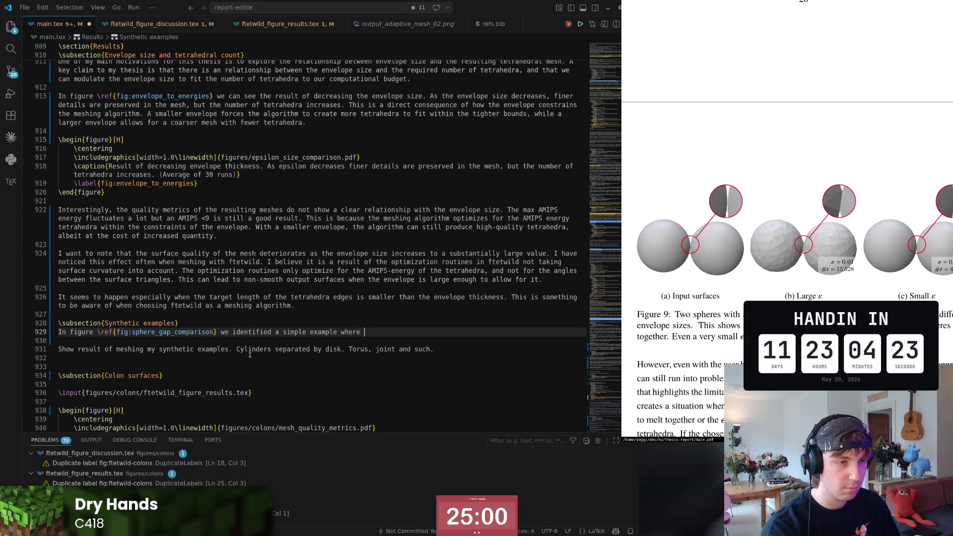
type("a constant envelope size ")
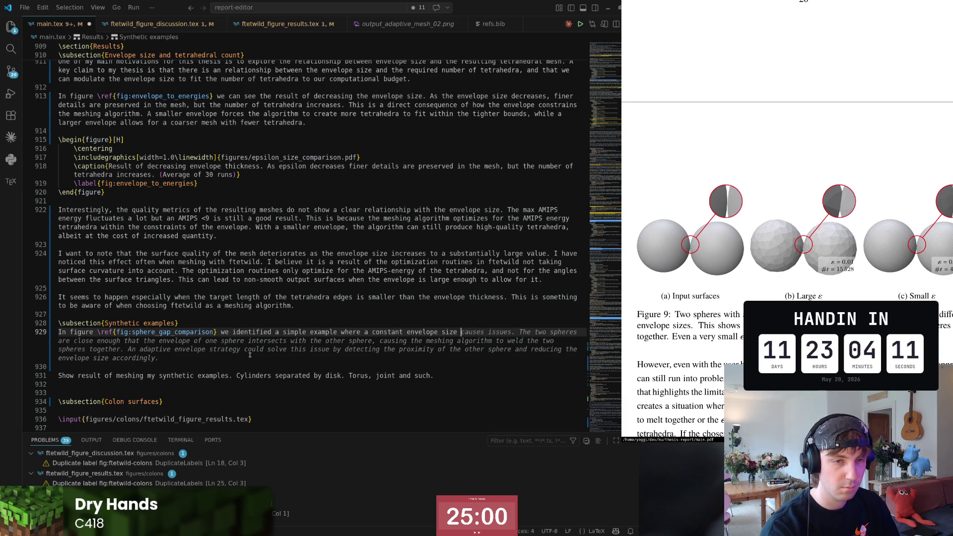
type("came ")
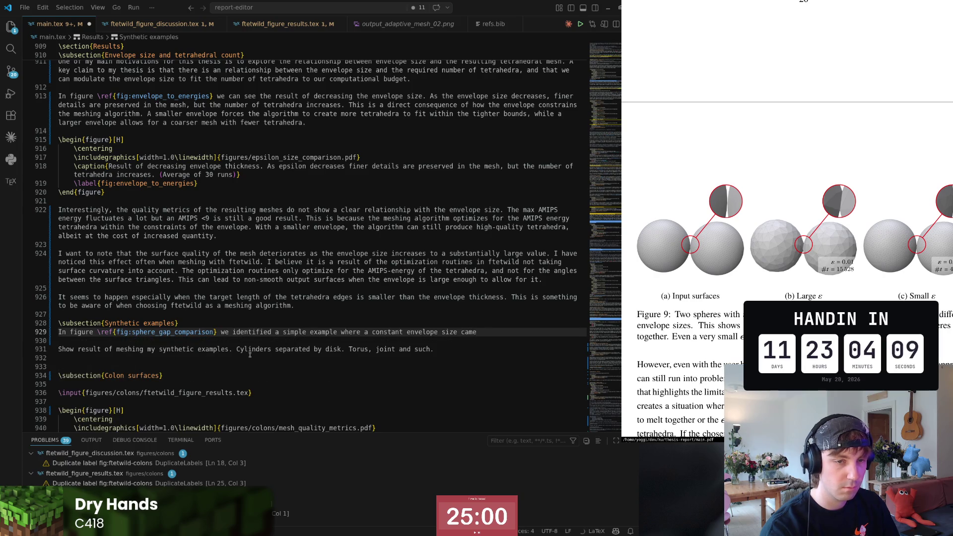
type("with")
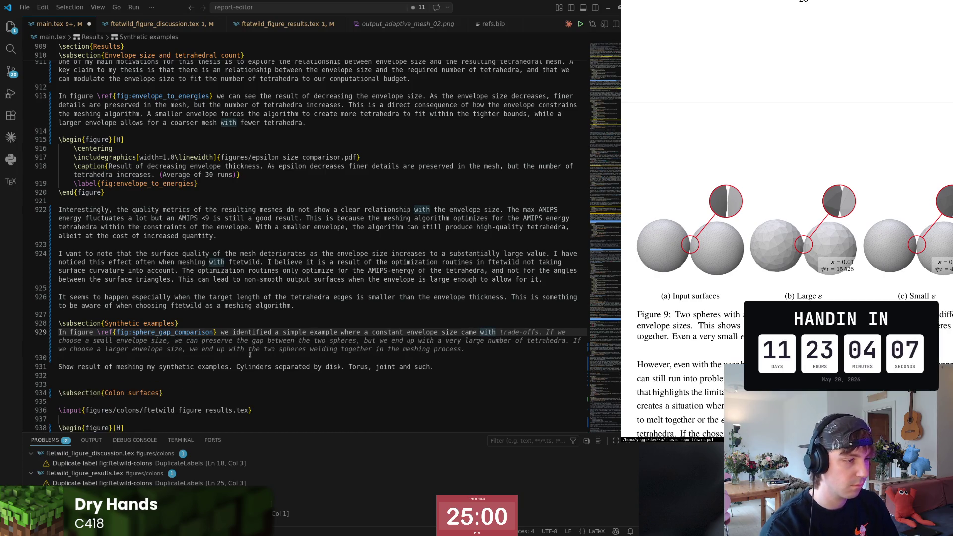
key("Tab")
- Split the small-versus-large envelope explanation starting at 'If' onto its own paragraph
key("Up")
key("Up")
key("Home")
key("ctrl+Right")
key("ctrl+Right")
key("ctrl+Right")
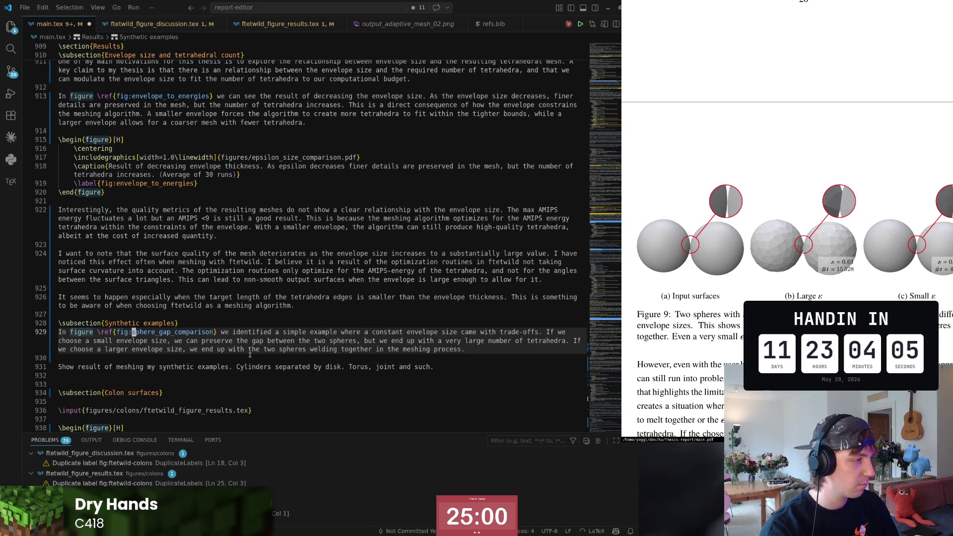
key("ctrl+Right")
key("ctrl+Right")
key("ctrl+Right")
key("ctrl+Right")
key("ctrl+Right")
key("ctrl+Right")
key("Right")
key("Right")
key("shift+Right")
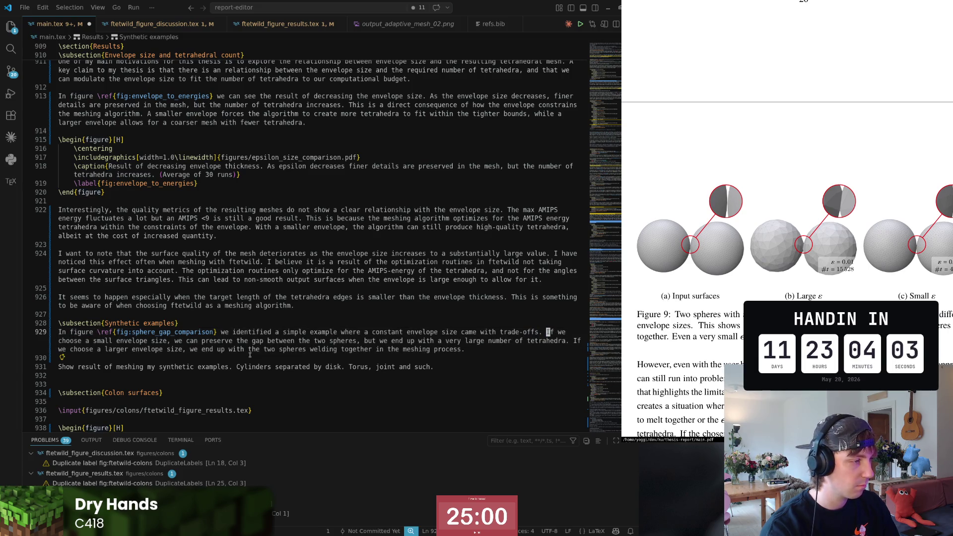
key("Return")
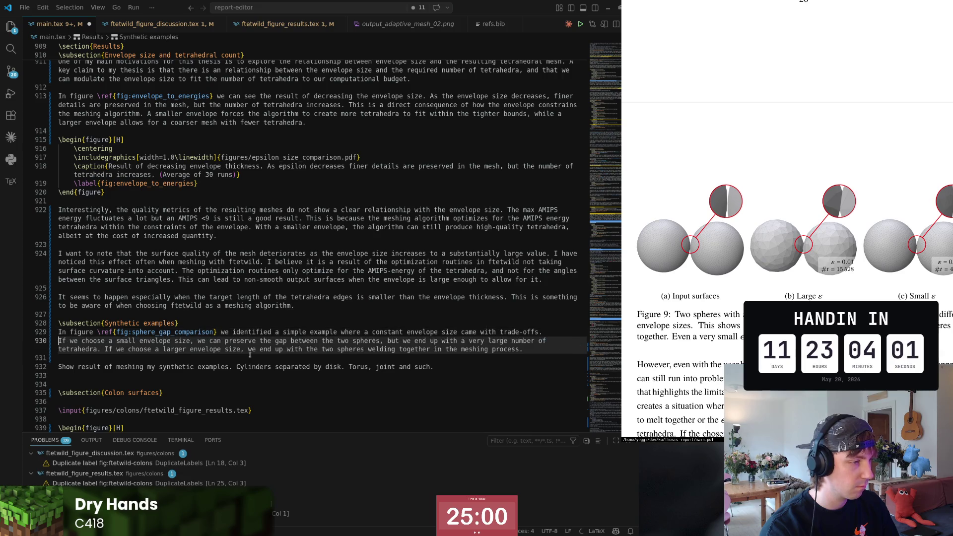
key("Return")
key("Return")
key("Return")
key("Up")
key("Up")
key("Up")
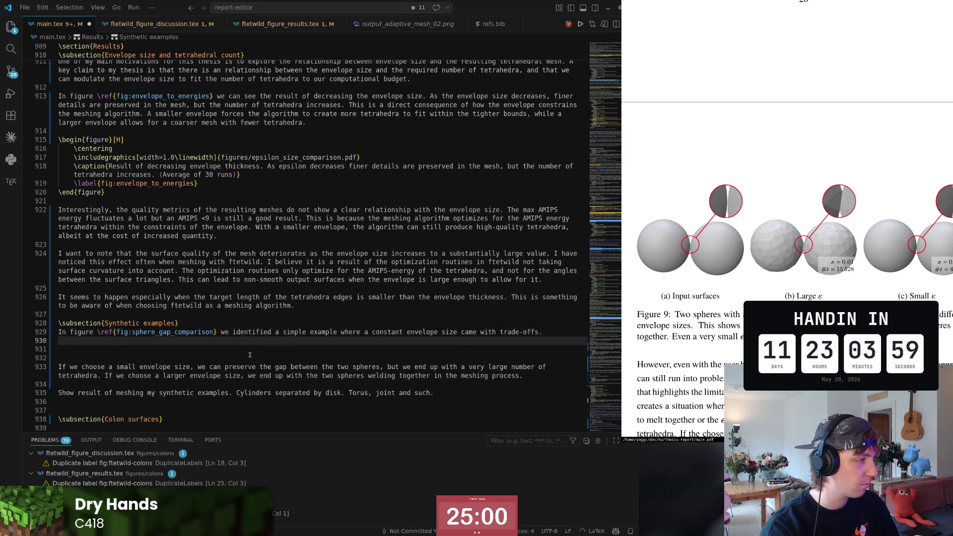
- Add a paragraph saying ray sampling should preserve the sphere gap while meshing coarser elsewhere, and save
key("Return")
type("In ")
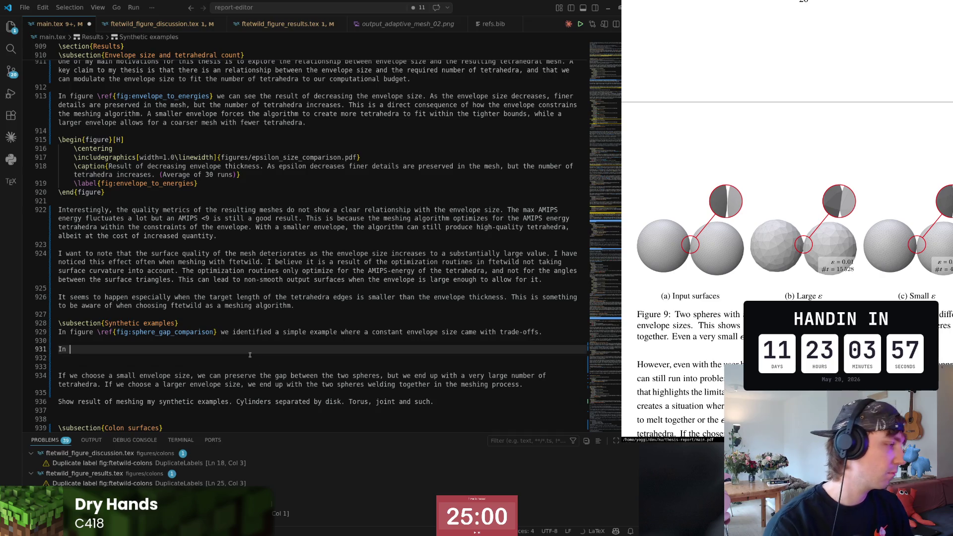
type("this section")
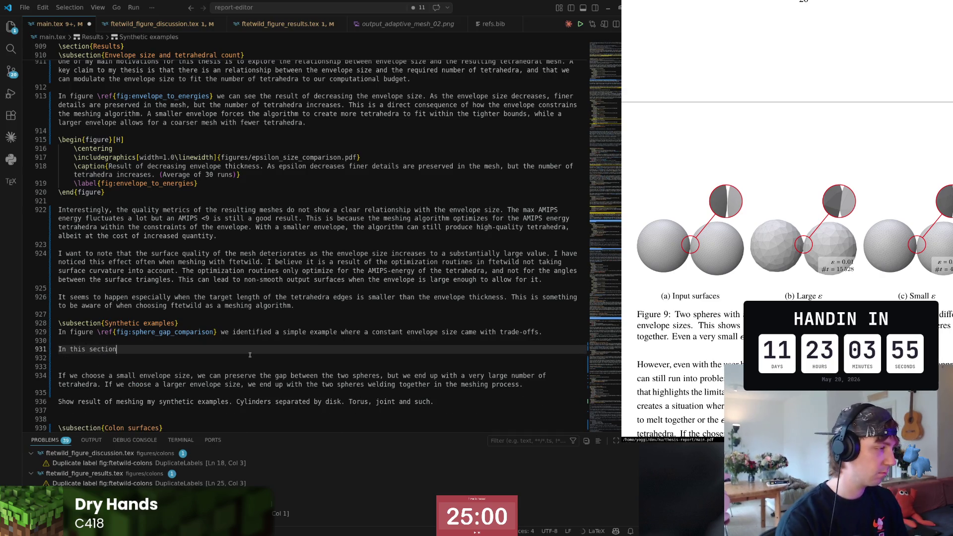
type(" a")
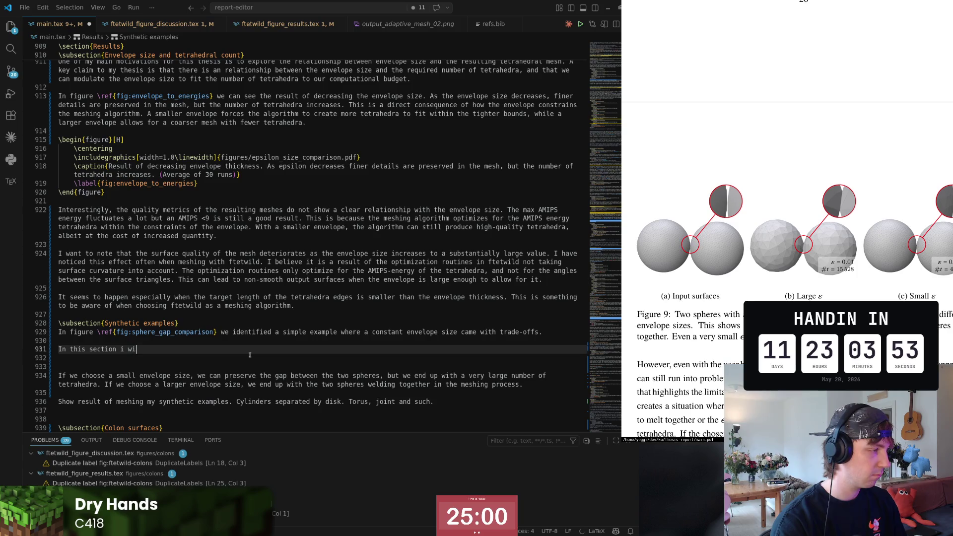
type("result of applying the ray sampling")
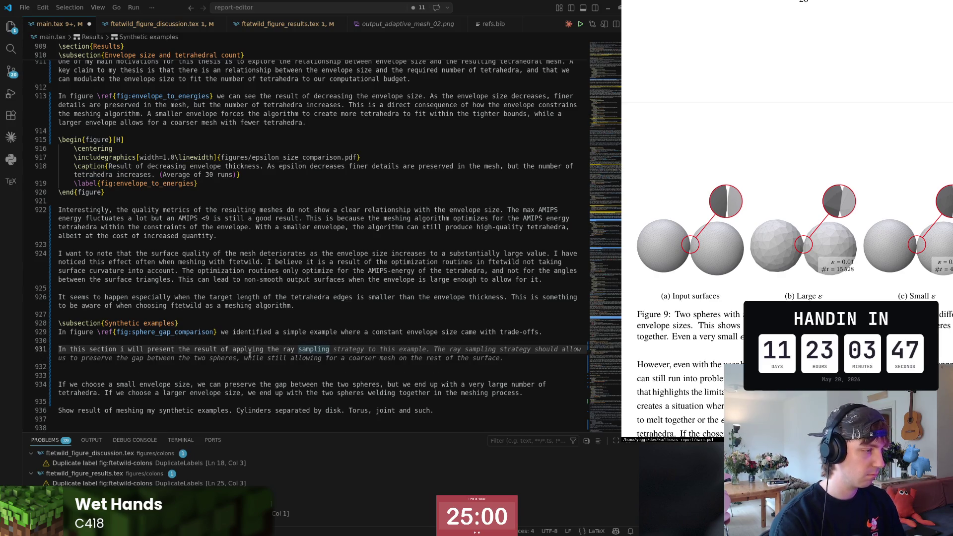
type(" strategyas ")
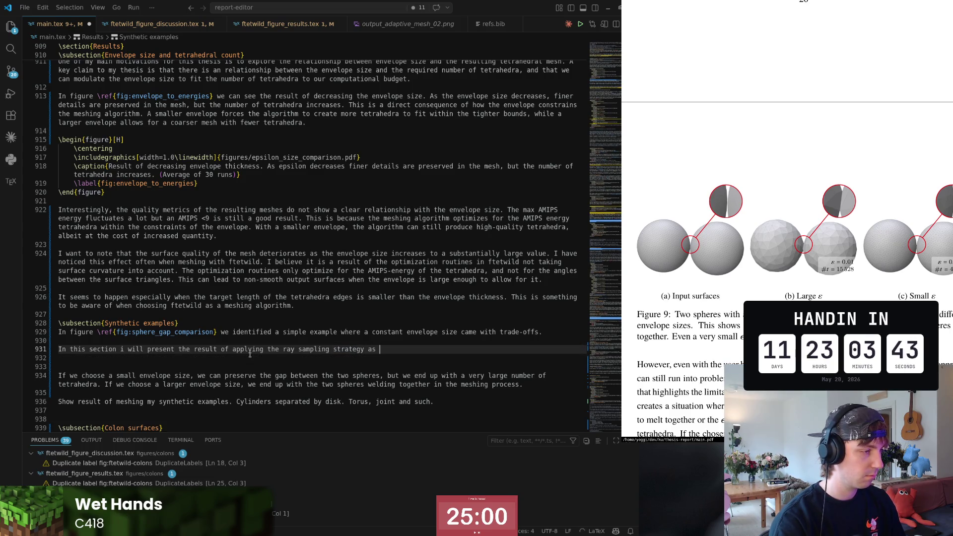
type("bed in section:")
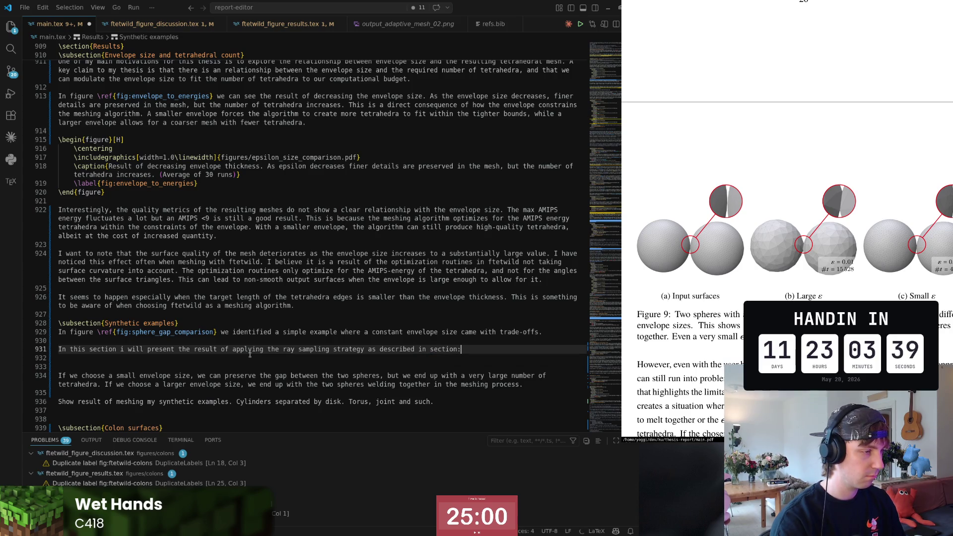
key("Tab")
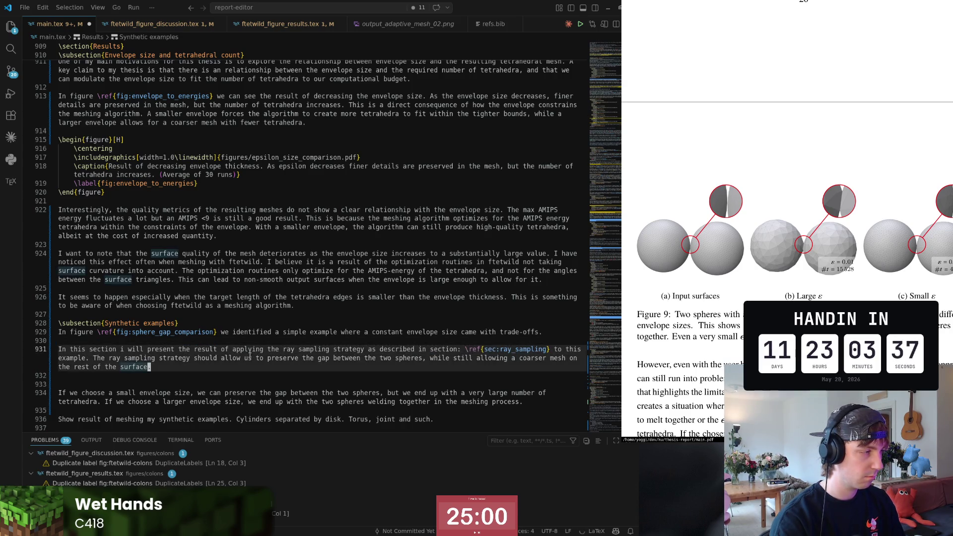
key("ctrl+s")
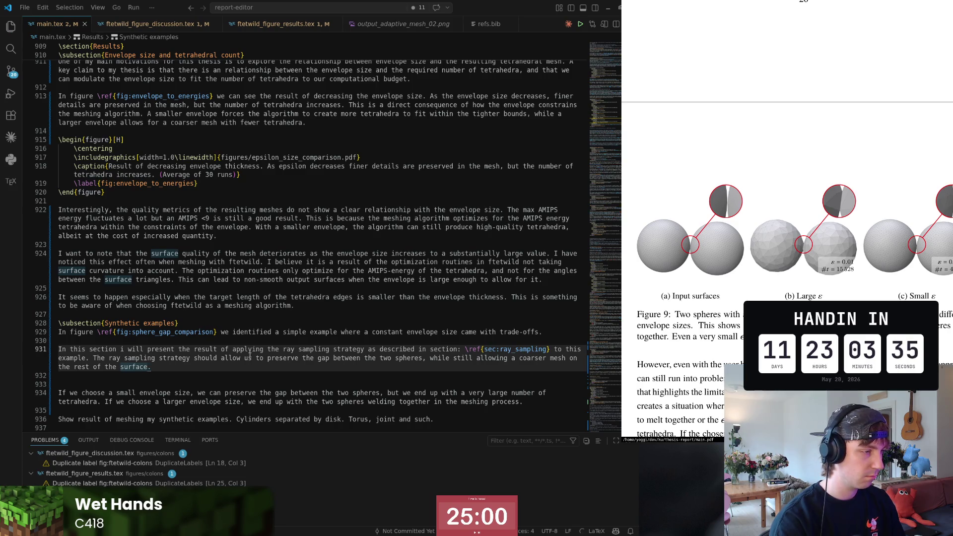
scroll(249, 356, "down", 4)
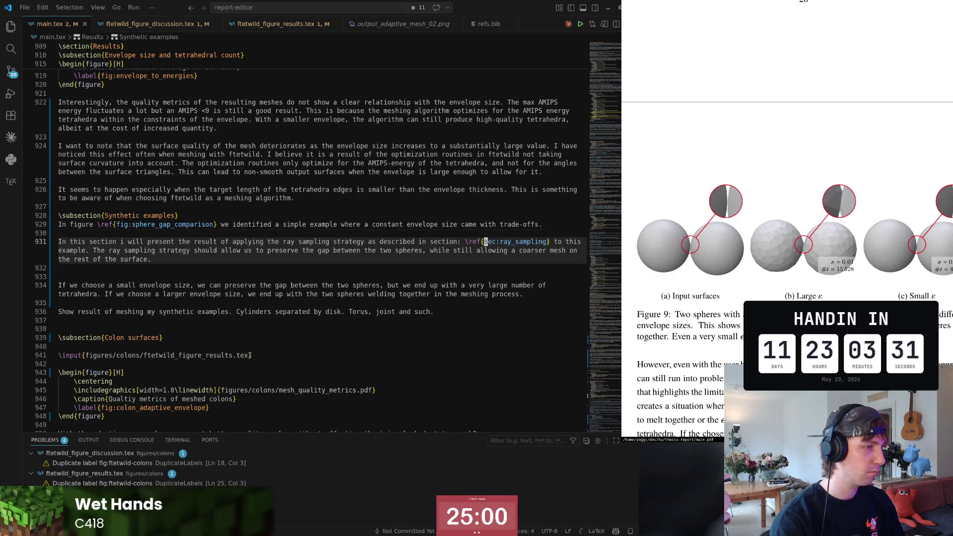
- From the ray sampling phrase, jump to the Ray sampling subsection heading in Implementation
key("ctrl+Left")
key("ctrl+Left")
key("ctrl+Left")
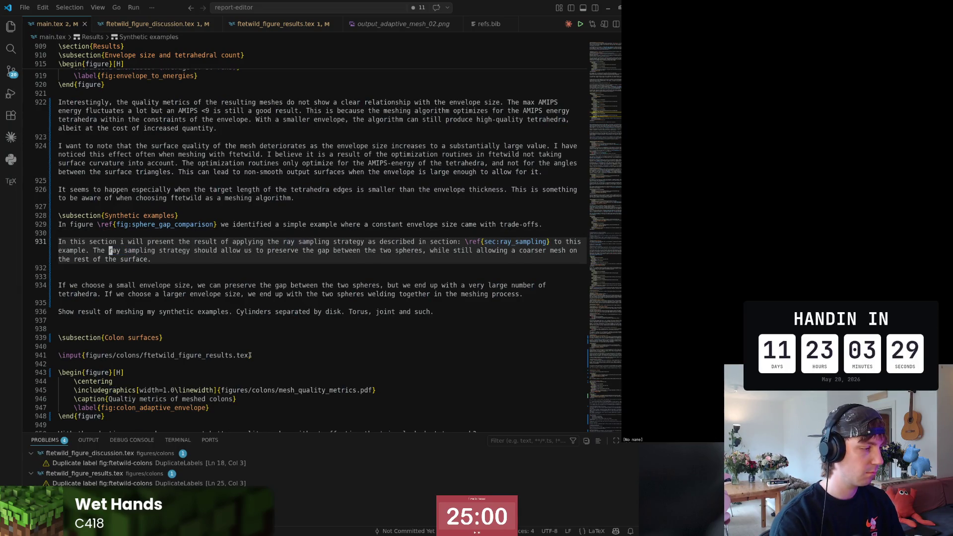
key("alt+Left")
key("Down")
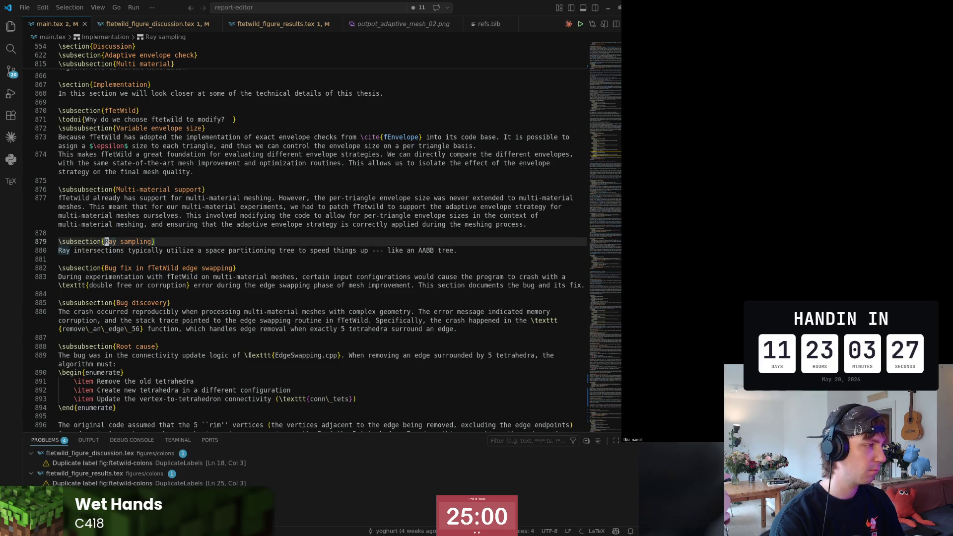
- Step back through earlier 'ray' mentions to the Discussion's Ray sampling subsubsection heading
key("alt+Left")
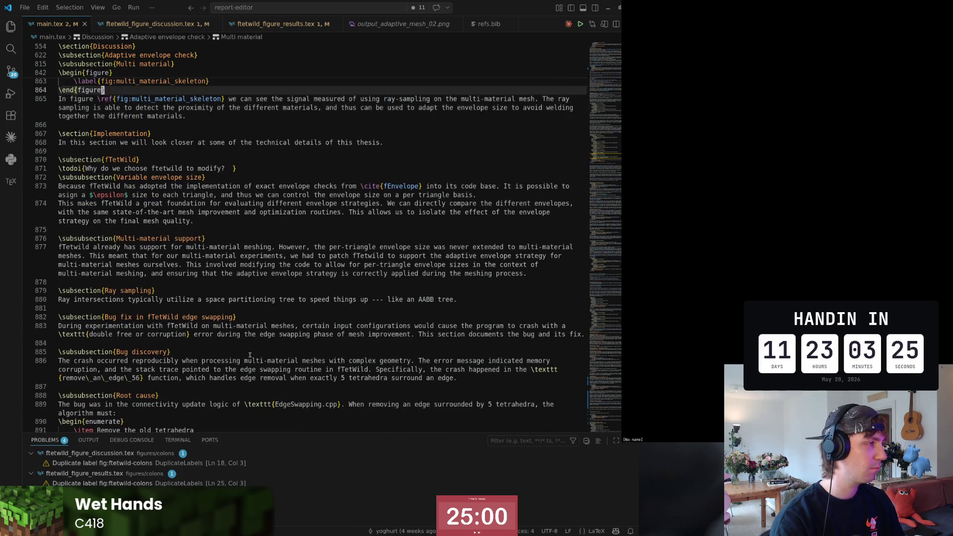
key("Up")
key("Up")
key("Down")
key("alt+Left")
key("alt+Left")
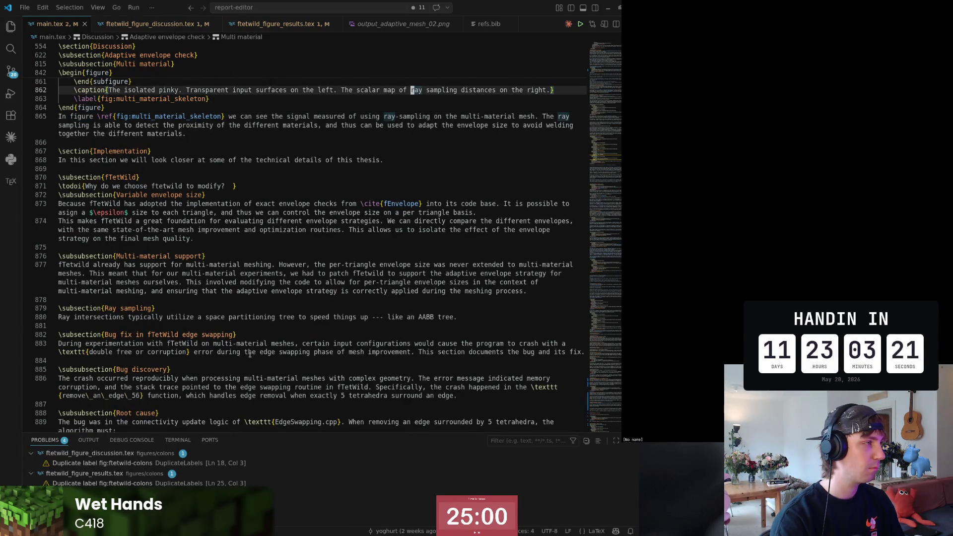
key("alt+Left")
key("alt+Left")
key("alt+Left")
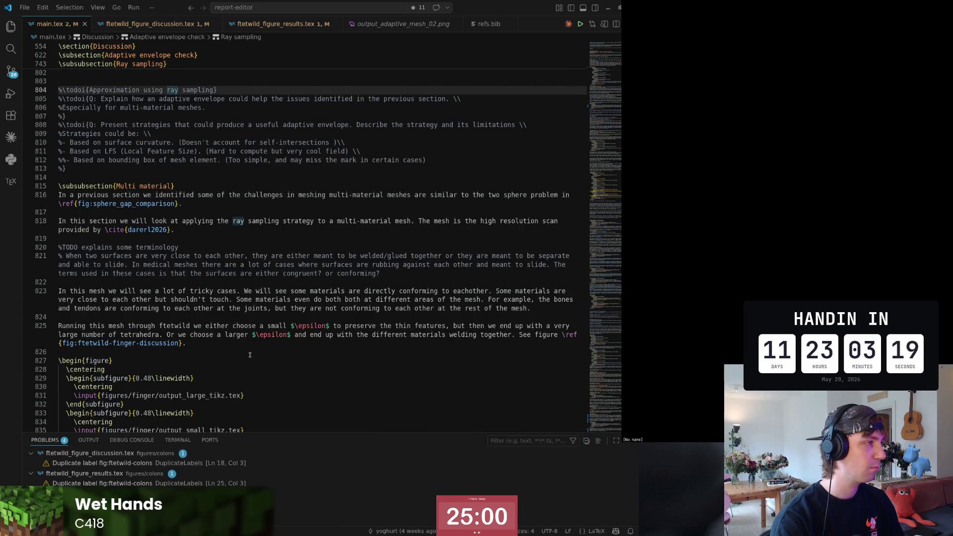
key("alt+Left")
key("alt+Left")
key("alt+Left")
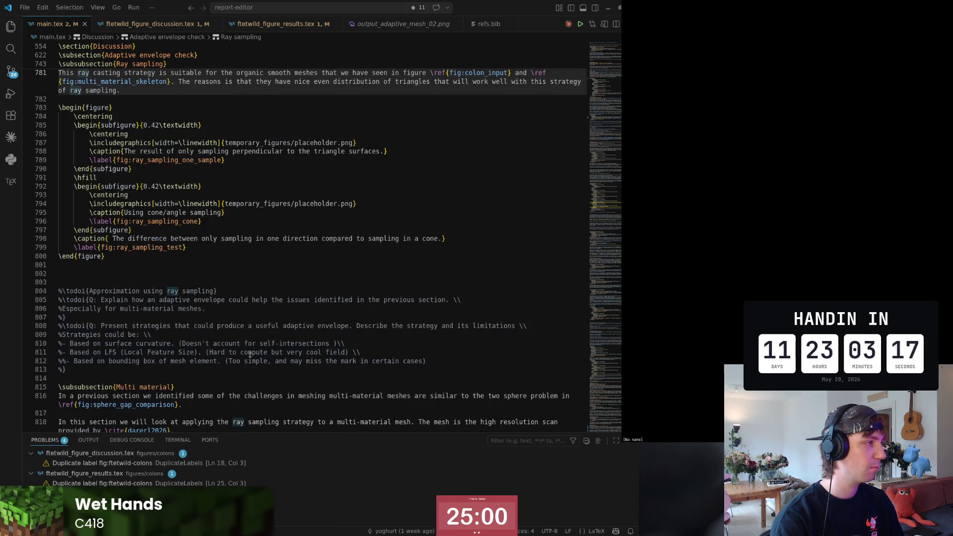
key("alt+Left")
key("alt+Left")
key("alt+Left")
key("alt+Left")
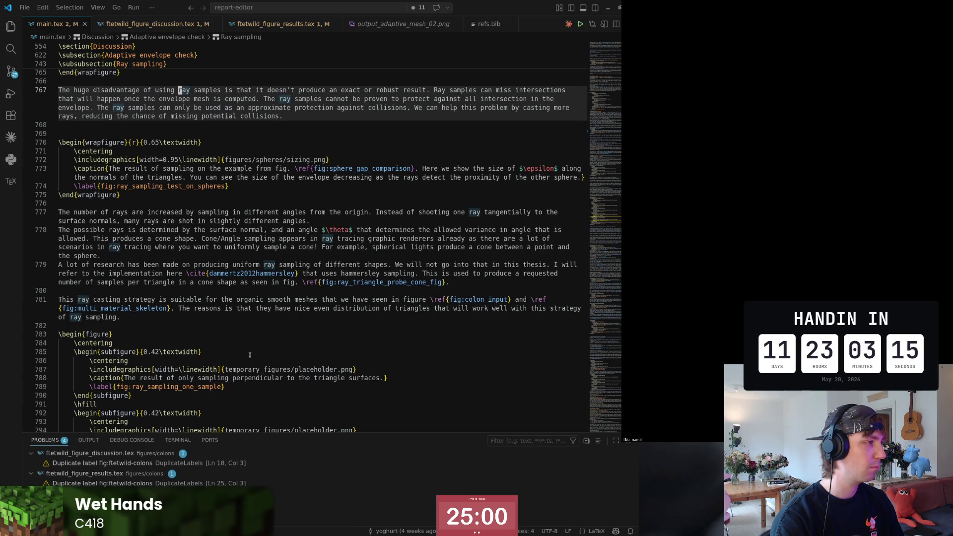
key("alt+Left")
key("alt+Left")
key("alt+Left")
key("alt+Left")
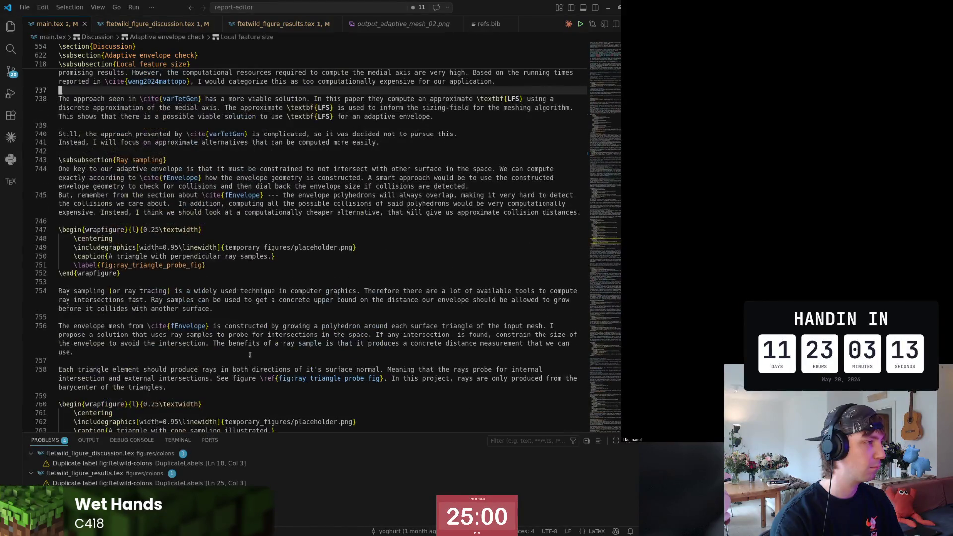
key("alt+Left")
key("Down")
key("Down")
key("Down")
type("\\label")
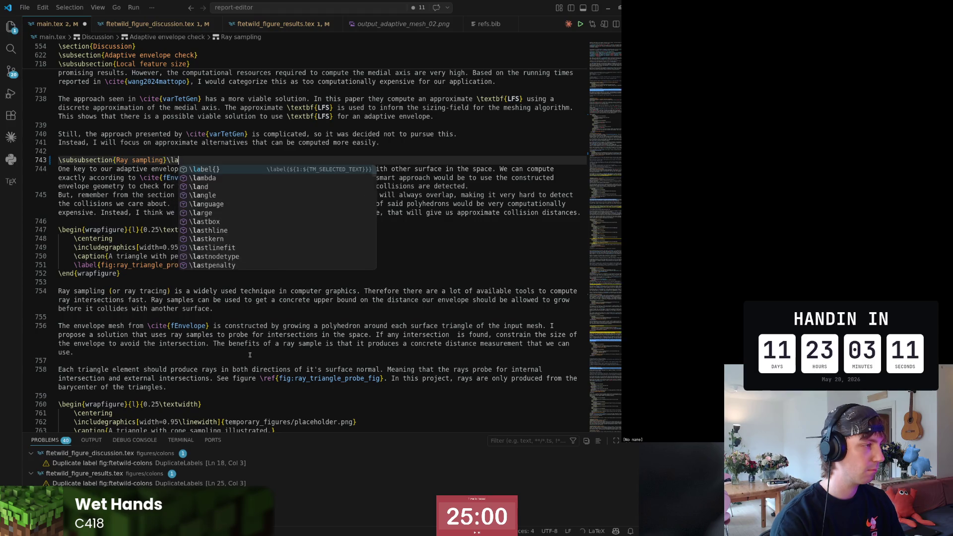
- Label the Discussion's Ray sampling heading sec:ray_sampling, replacing the mistakenly pasted text, and save
key("Return")
type("sec:}")
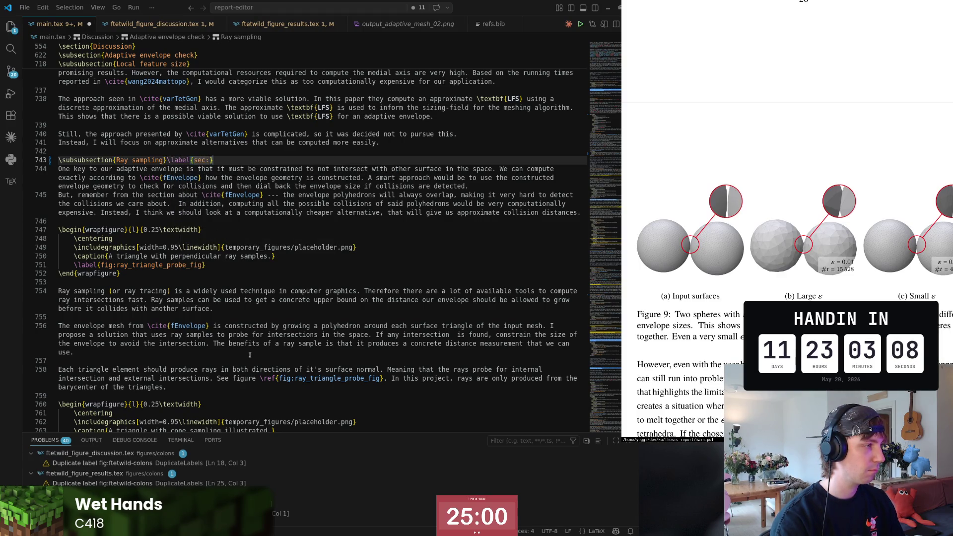
type("\\label{fig:sphere_gap_comparison}")
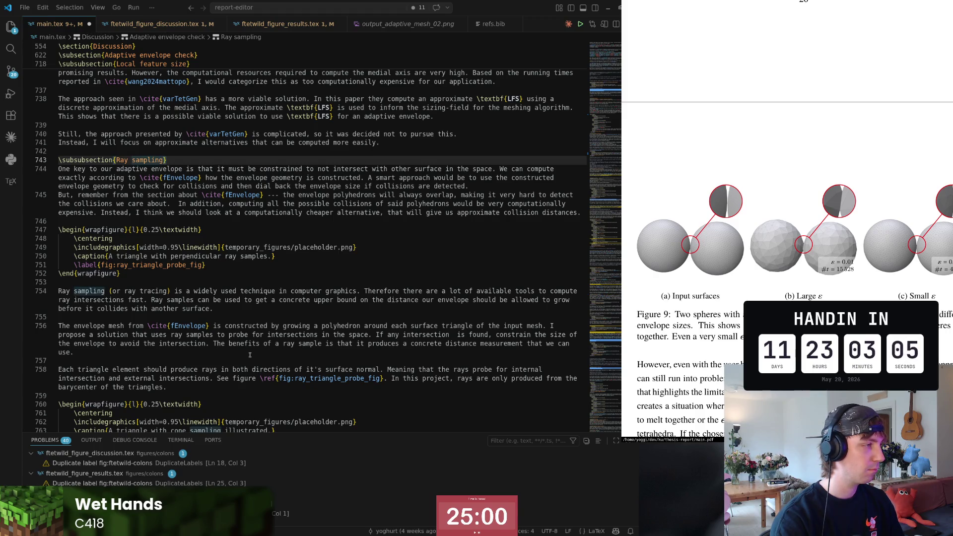
key("shift+End")
key("Delete")
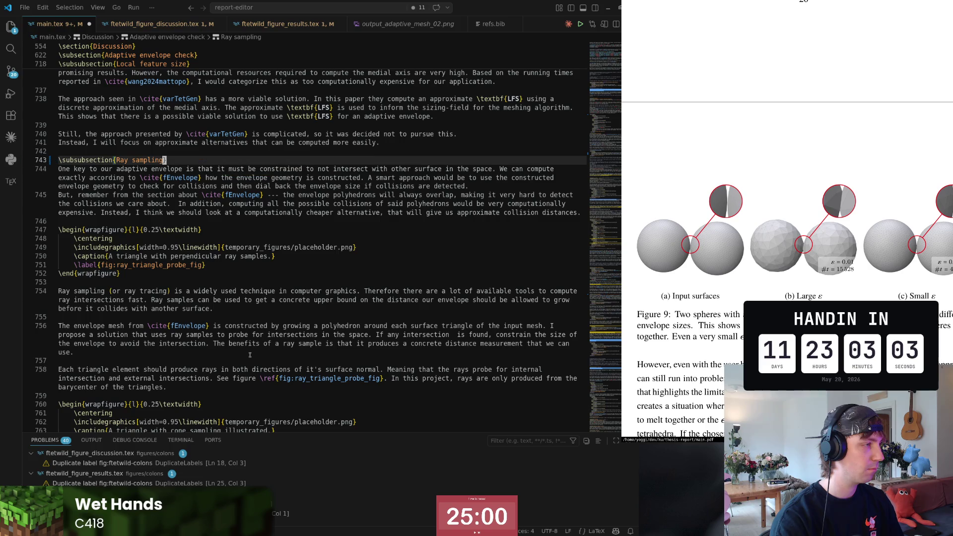
type("\\label{")
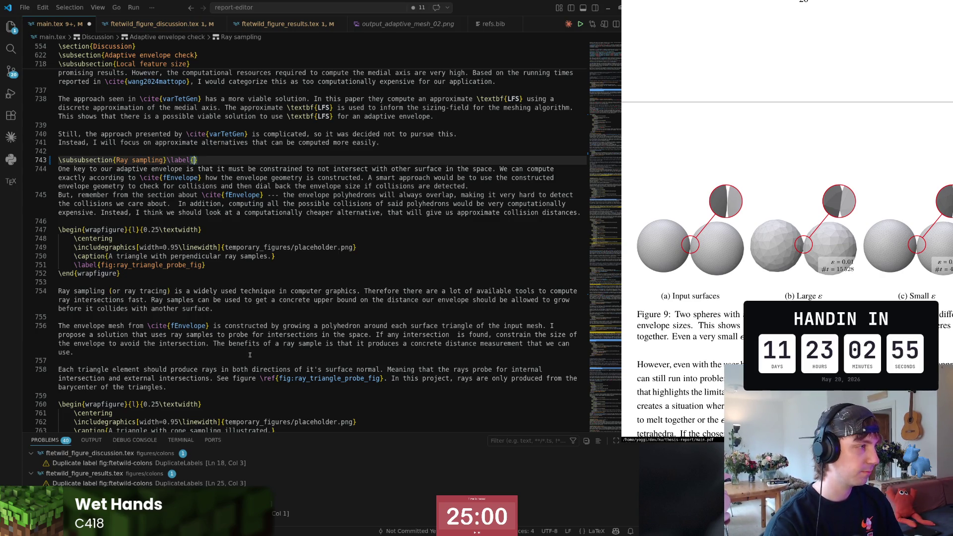
right_click(196, 161)
key("Escape")
type("s")
key("Tab")
key("ctrl+s")
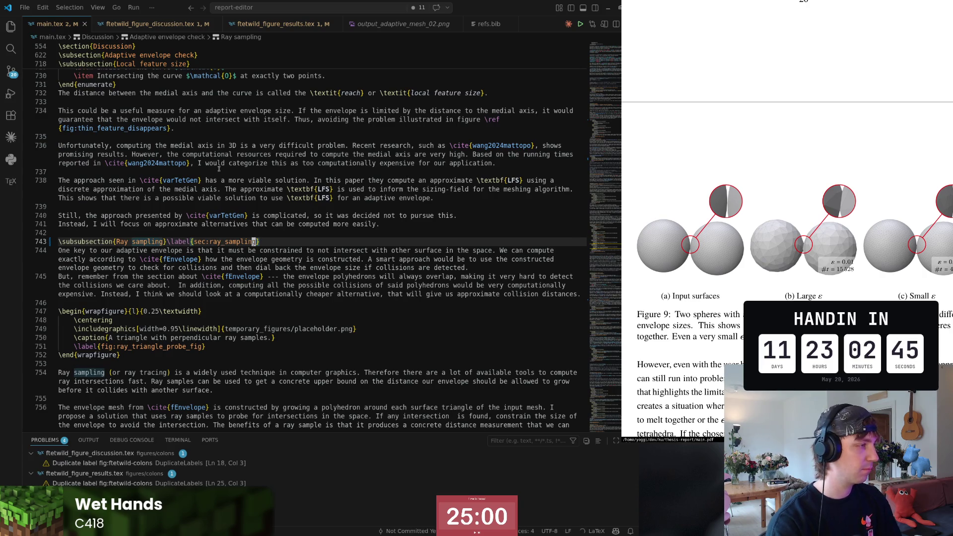
scroll(219, 168, "down", 6)
- Move to the ray sample drawbacks paragraph and jump to the end of the thesis source
left_click(435, 384)
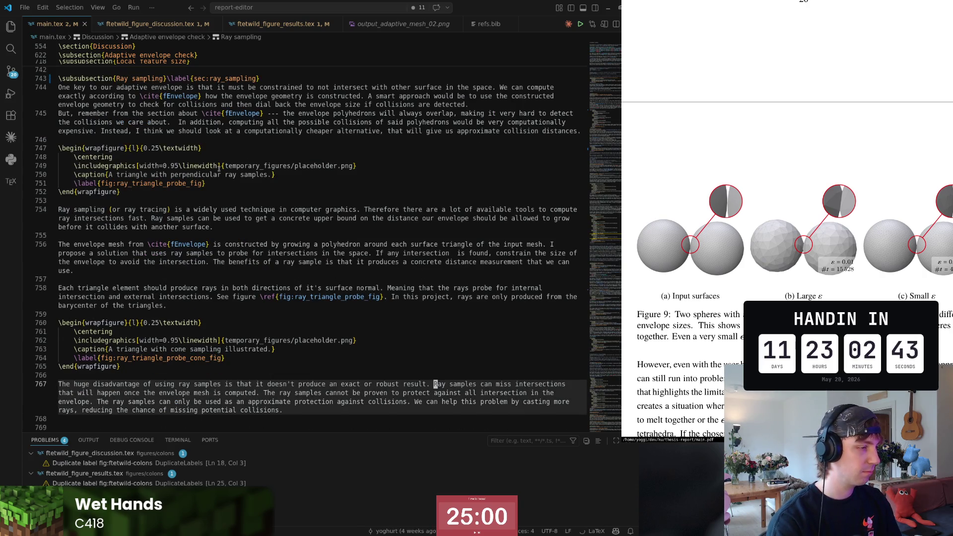
scroll(217, 168, "down", 5)
scroll(217, 168, "down", 4)
key("ctrl+End")
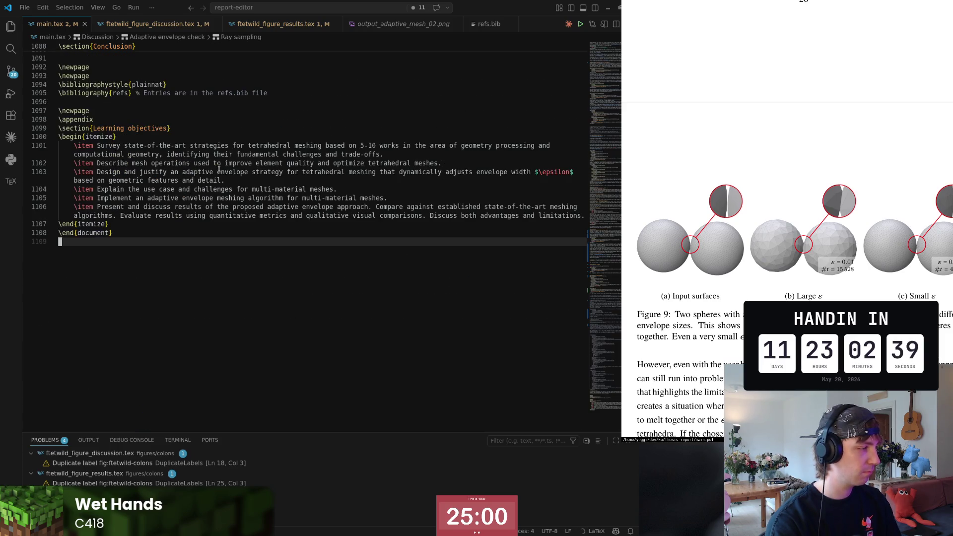
- Navigate back to the Synthetic examples paragraph and place the cursor after \ref{sec:ray_sampling}
key("Page_Up")
key("Page_Up")
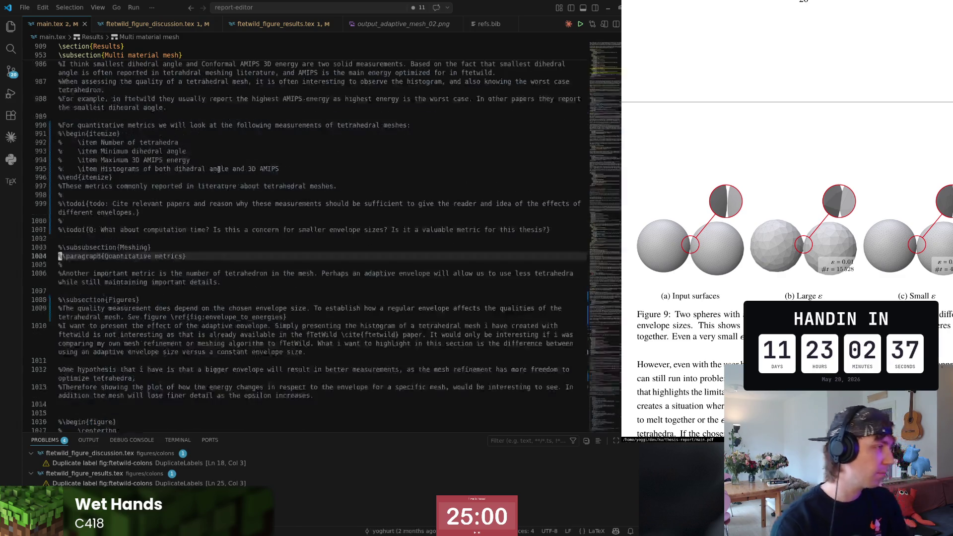
key("Page_Up")
key("Page_Up")
key("Page_Up")
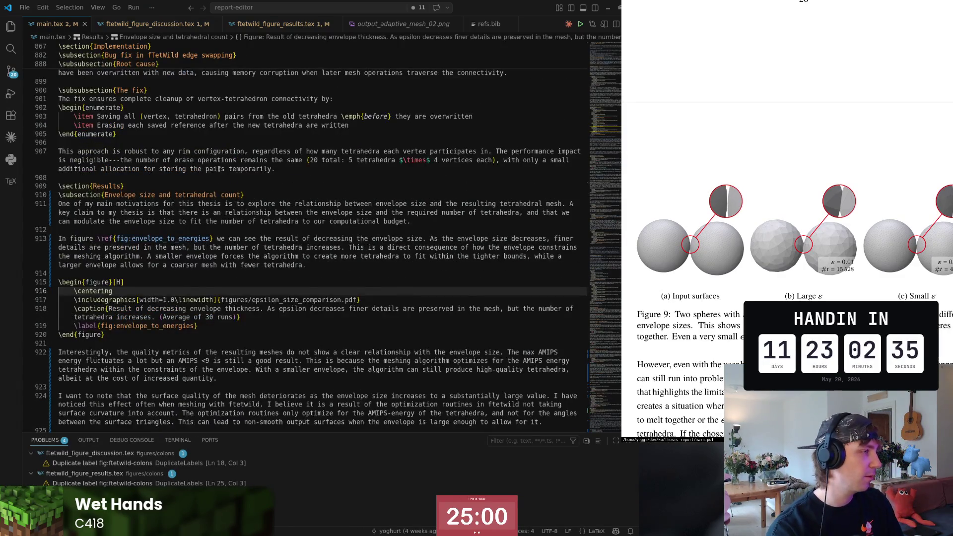
key("Down")
key("Down")
key("Down")
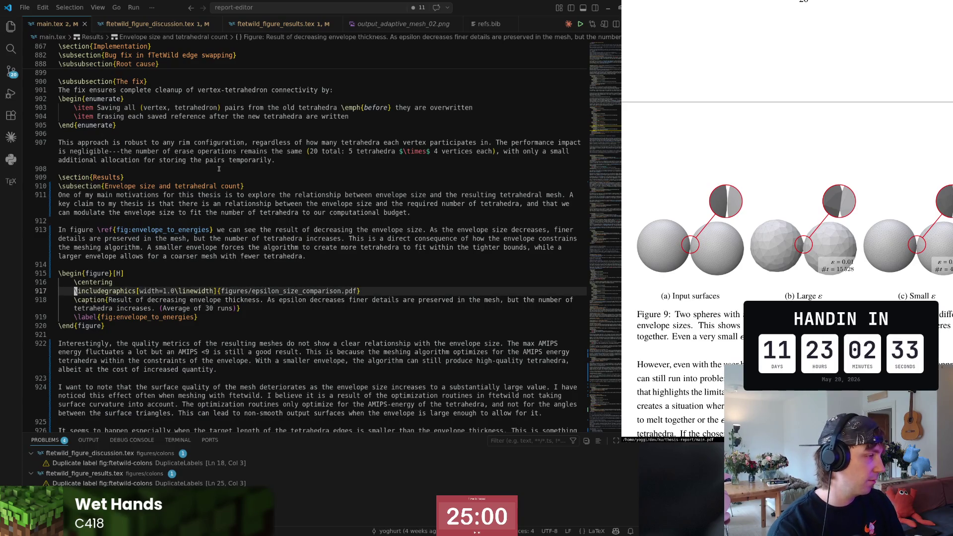
key("Down")
key("Down")
key("Down")
key("Down")
key("Down")
key("Down")
key("Up")
key("Up")
key("Up")
key("Down")
key("ctrl+Right")
key("ctrl+Right")
key("ctrl+Right")
key("ctrl+Right")
key("ctrl+Right")
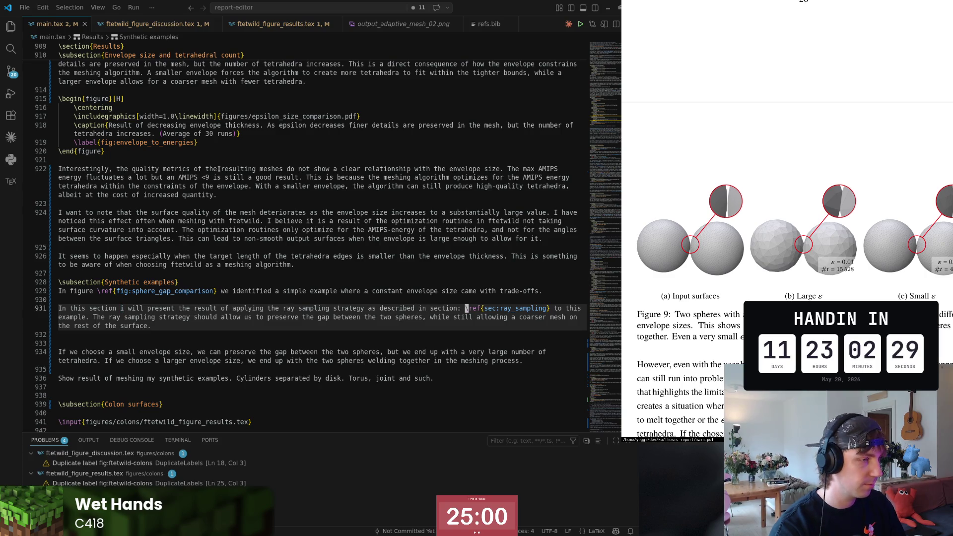
key("ctrl+Right")
- Delete the words "to this example" after the reference and fix the spacing before "The"
key("shift+Down")
key("shift+Down")
key("shift+Down")
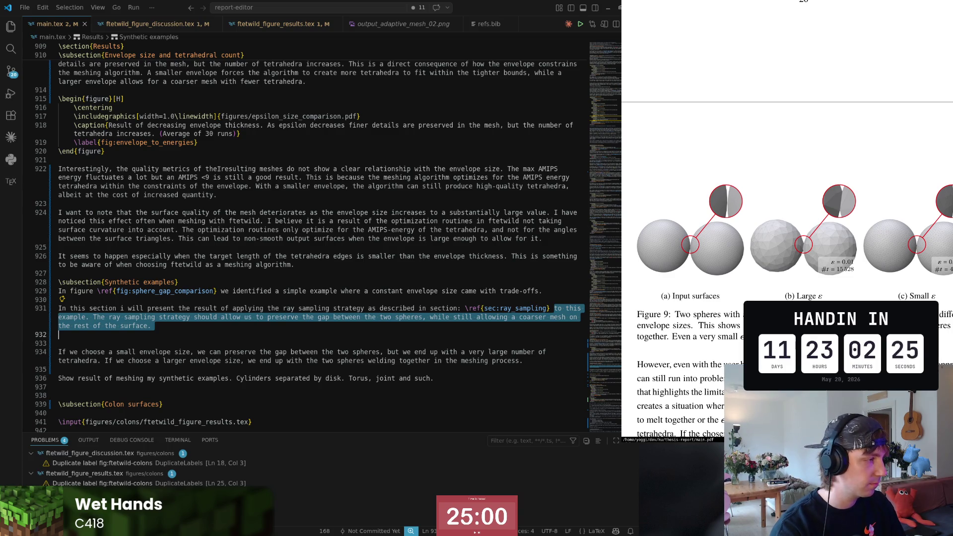
key("ctrl+shift+Left")
key("ctrl+shift+Left")
key("ctrl+shift+Left")
key("ctrl+shift+Left")
key("ctrl+shift+Left")
key("ctrl+shift+Left")
key("ctrl+shift+Left")
key("ctrl+shift+Left")
key("ctrl+shift+Left")
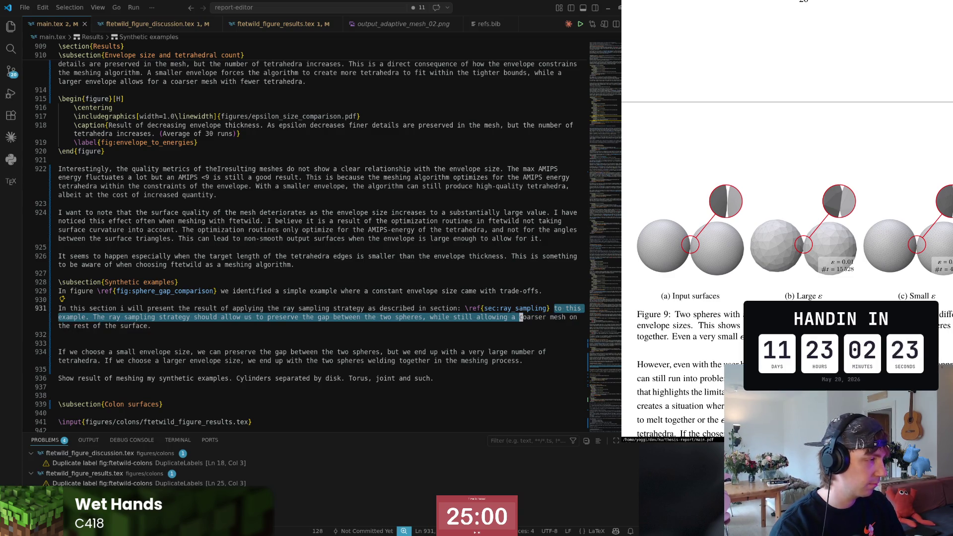
key("ctrl+shift+Left")
key("ctrl+shift+Left")
key("ctrl+shift+Left")
key("ctrl+shift+Left")
key("ctrl+shift+Left")
key("ctrl+shift+Left")
key("BackSpace")
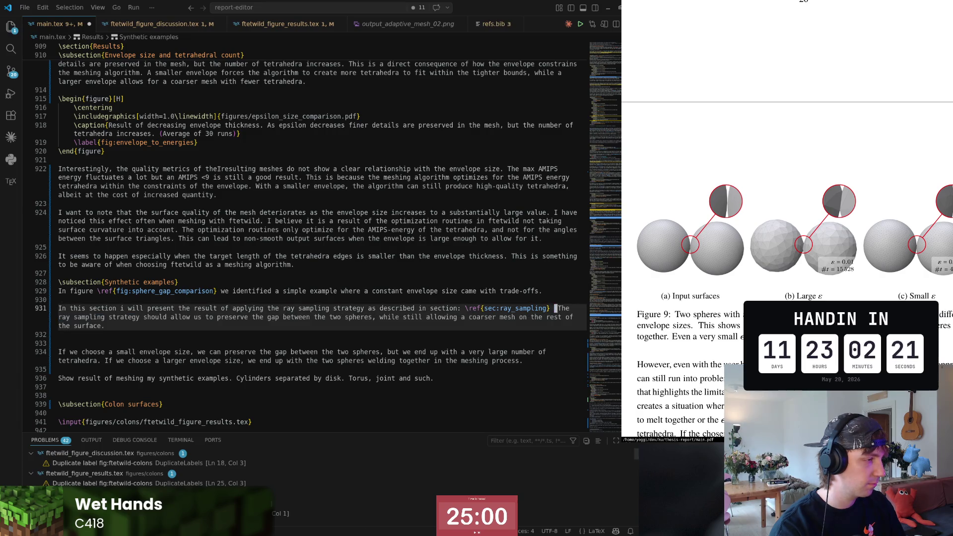
key("BackSpace")
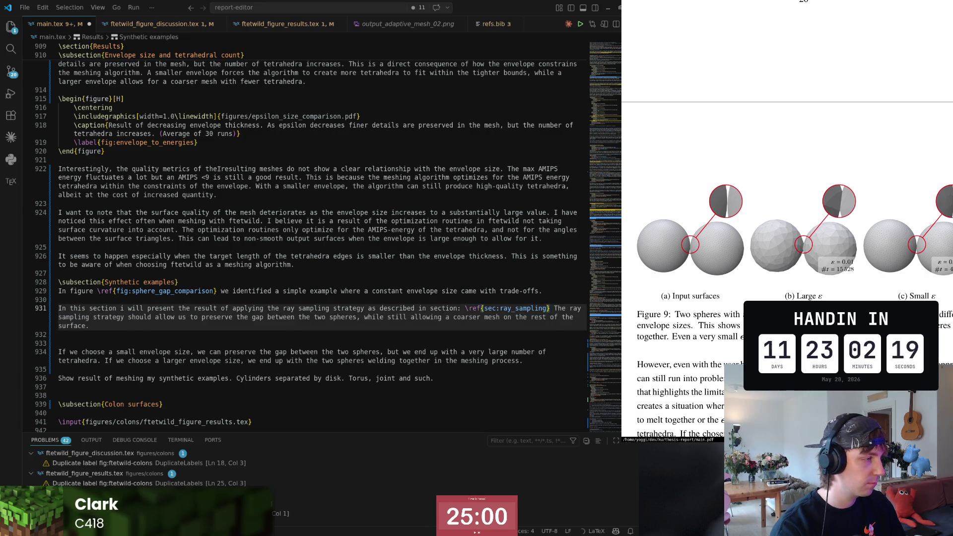
key("Home")
key("ctrl+Right")
key("ctrl+Right")
key("ctrl+Right")
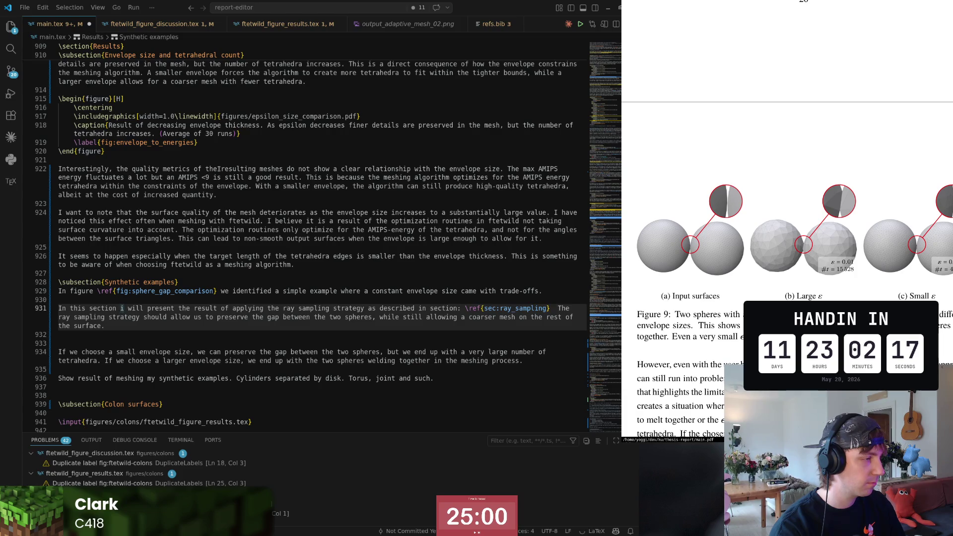
key("w")
key("w")
key("w")
key("w")
key("w")
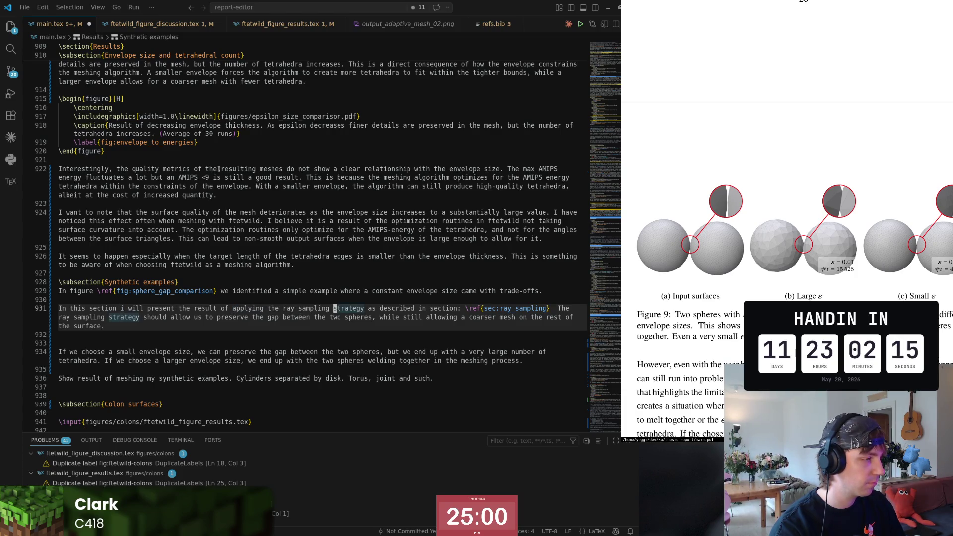
key("b")
key("b")
key("t")
key("T")
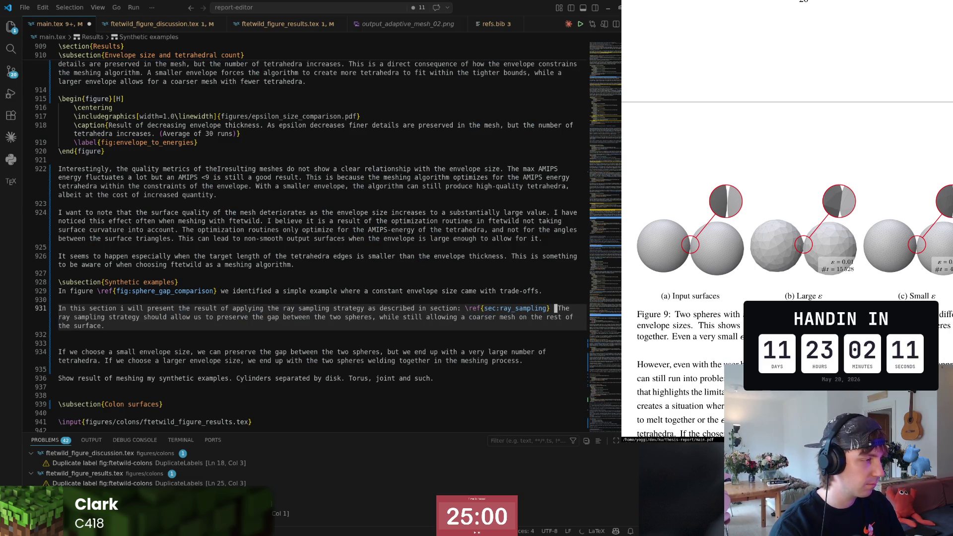
- Save the thesis and add a blank line above the "If we choose" paragraph
key("ctrl+s")
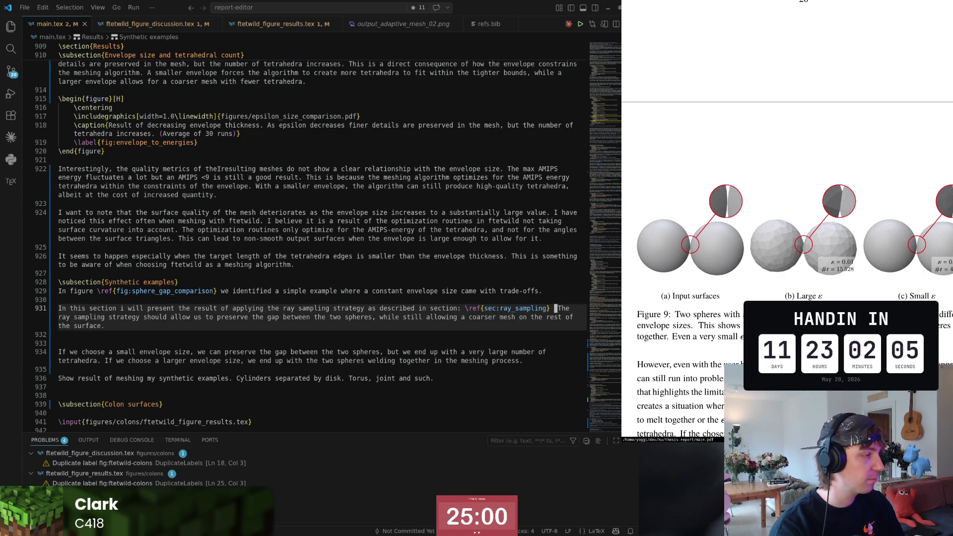
key("Down")
key("Down")
key("Down")
key("Return")
- Add a \subsubsection{Spheres} heading directly under Synthetic examples
key("shift+End")
key("shift+End")
key("Left")
key("Return")
key("Up")
key("Up")
key("Up")
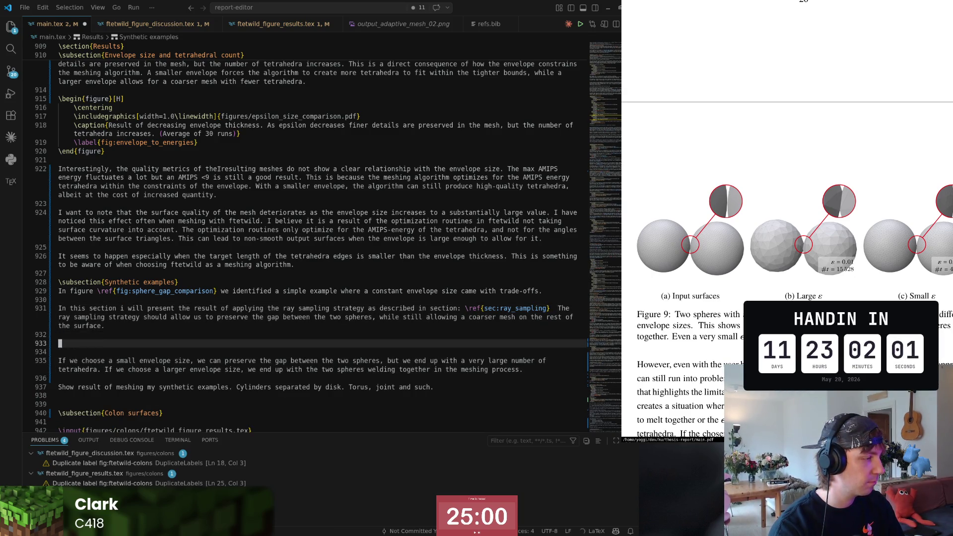
type("\\")
key("Escape")
key("Up")
key("Up")
key("Up")
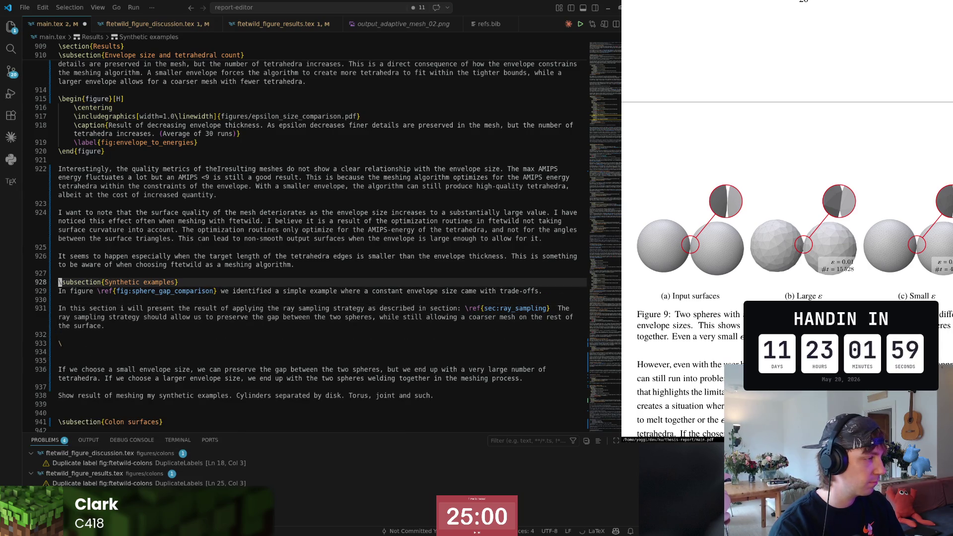
key("End")
key("Return")
type("\\subsubs")
key("Return")
type("Spheres")
- Duplicate the heading below the paragraph and rename it \subsubsection{Joint}
key("ctrl+c")
key("Down")
key("Down")
key("Down")
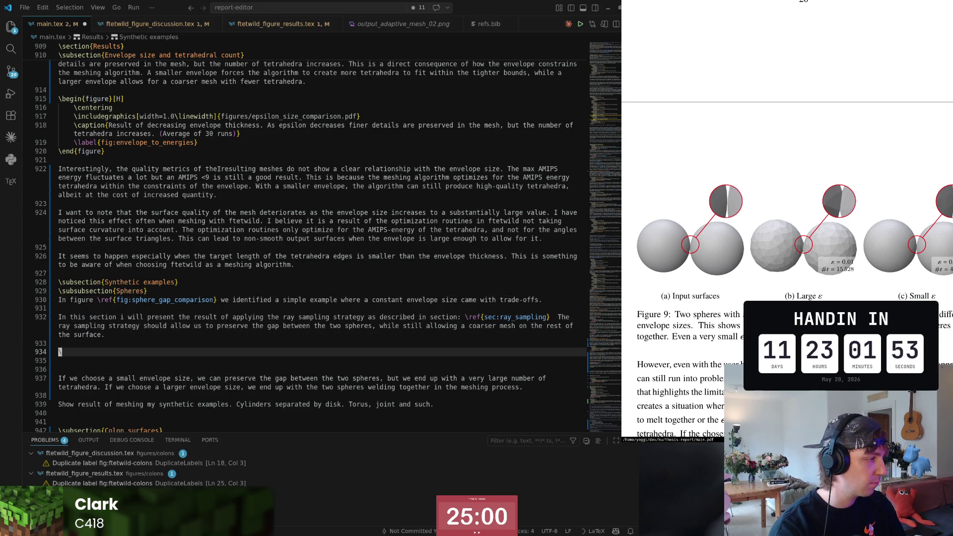
key("Down")
key("Down")
key("Down")
key("ctrl+v")
key("End")
key("ctrl+Left")
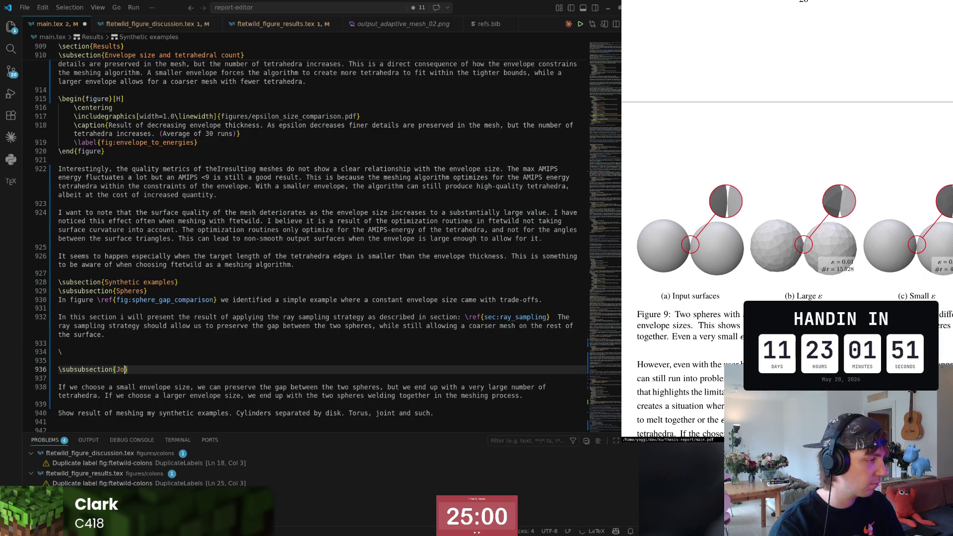
key("shift+Left")
- Add \todoi{Render joint figures} under the Joint heading and start selecting the old paragraphs
key("Up")
key("Up")
key("Down")
key("Down")
key("Return")
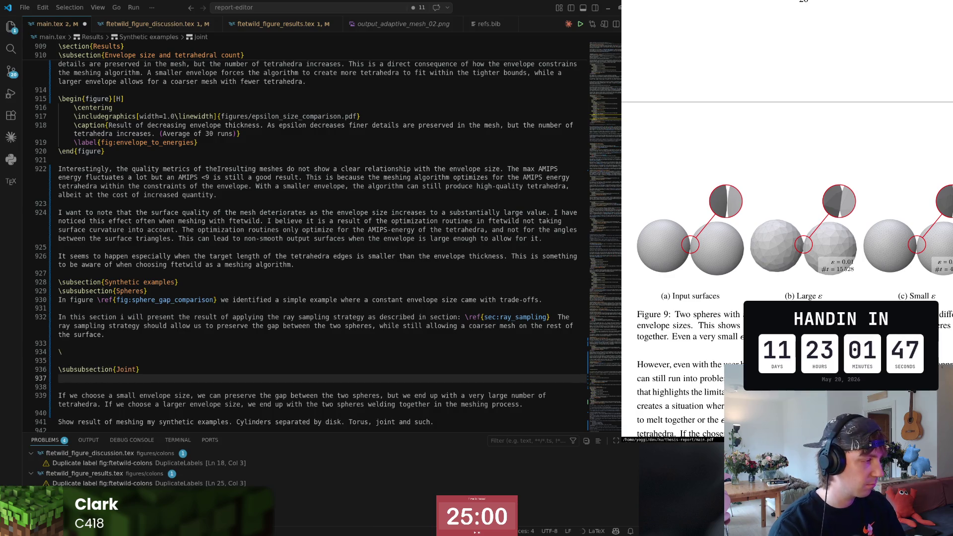
type("odoi{Render joint")
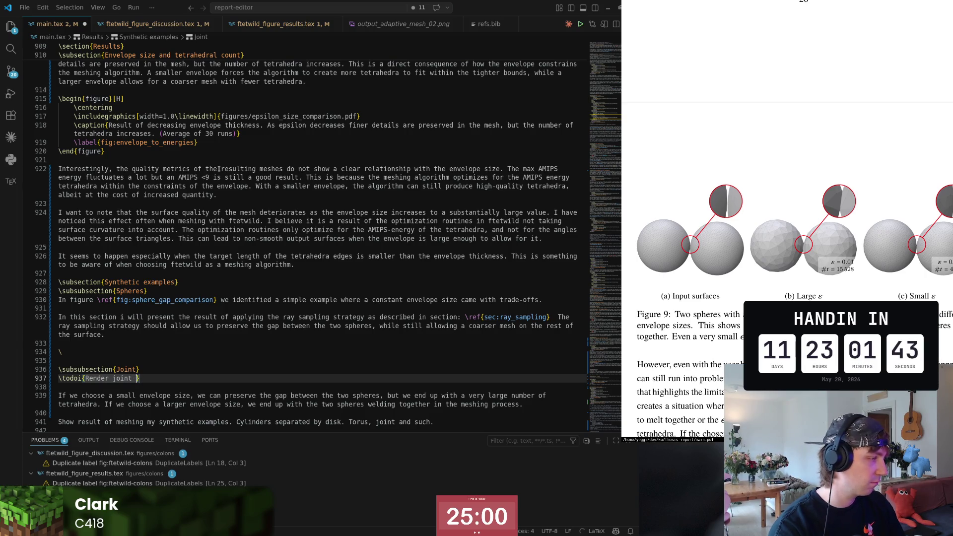
scroll(218, 168, "down", 2)
scroll(218, 169, "down", 4)
key("j")
key("j")
key("shift+v")
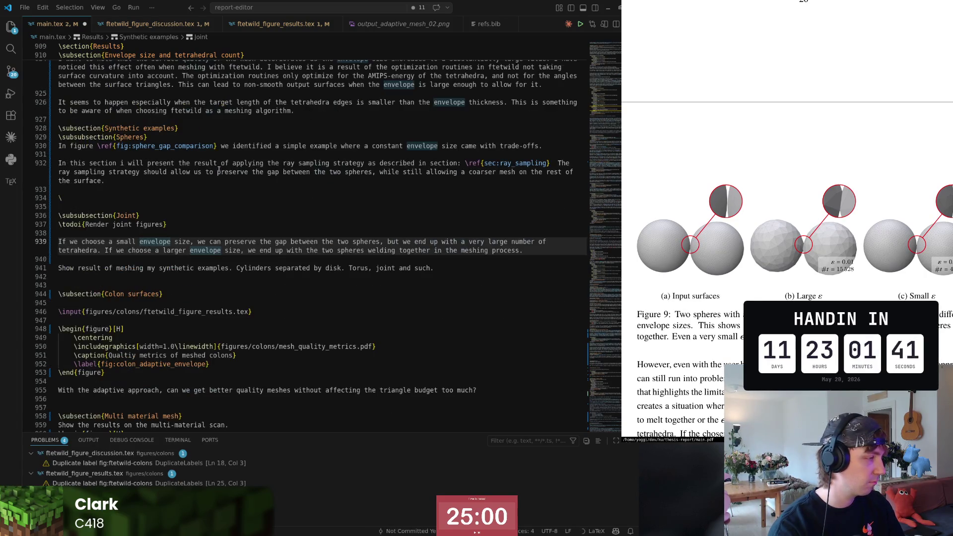
- Delete the leftover envelope-size paragraphs, extra blank lines and the stray backslash line
key("j")
key("j")
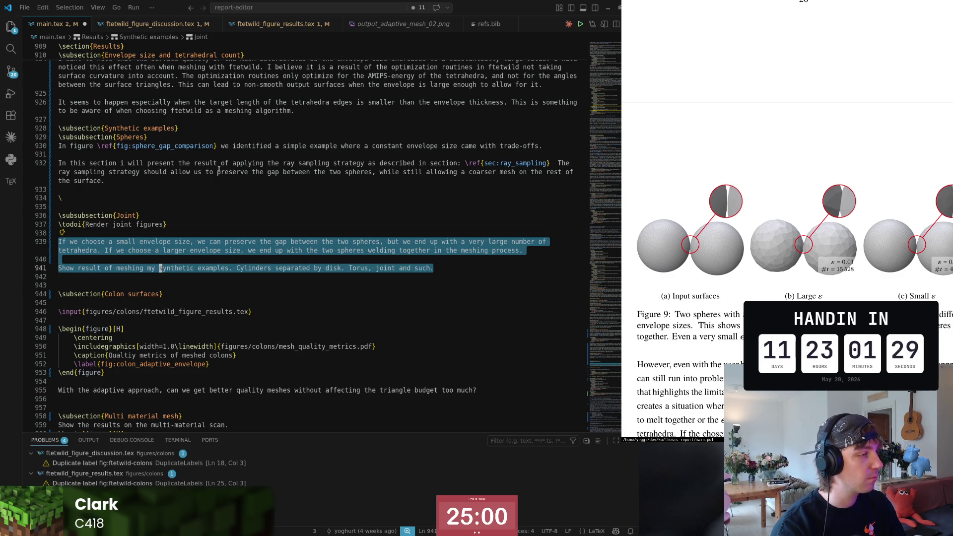
key("BackSpace")
key("BackSpace")
key("Delete")
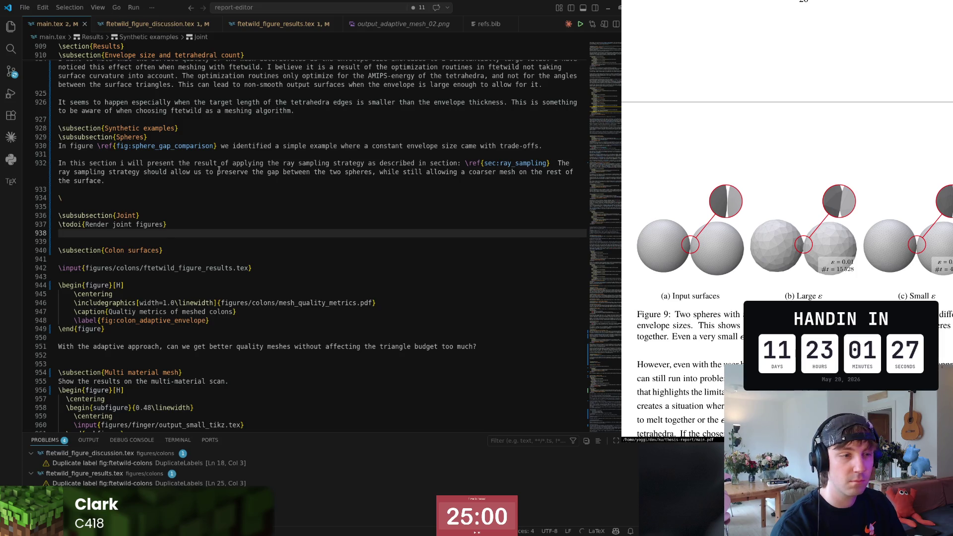
key("Up")
key("Up")
key("Up")
key("Up")
key("ctrl+shift+k")
key("ctrl+shift+k")
key("Up")
key("Up")
- Leave a blank line below the ray sampling paragraph and switch to the arXiv paper in the browser
key("ctrl+Return")
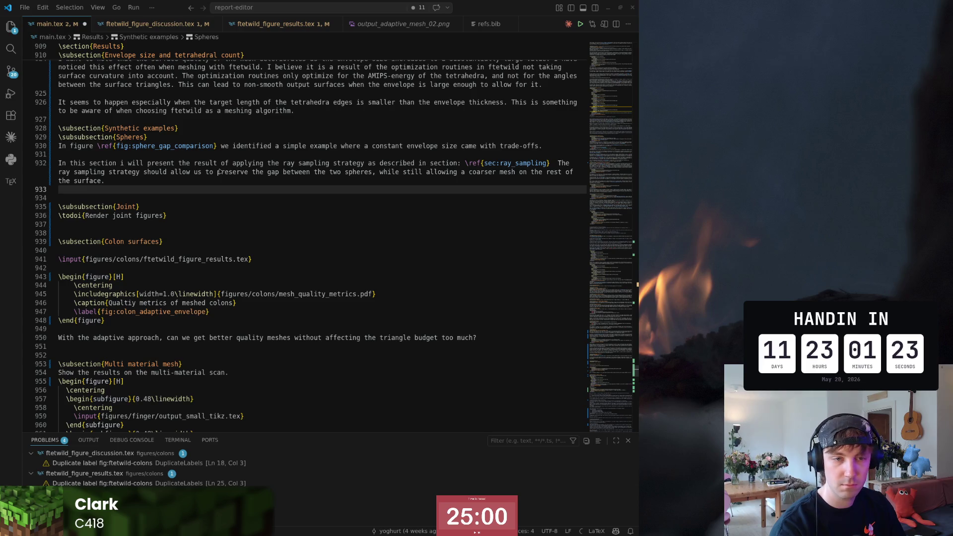
key("alt+Tab")
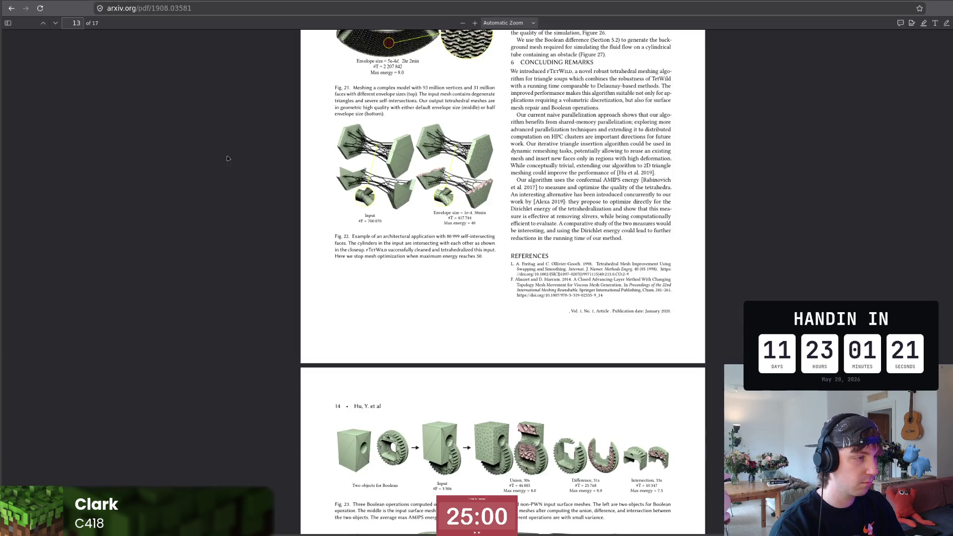
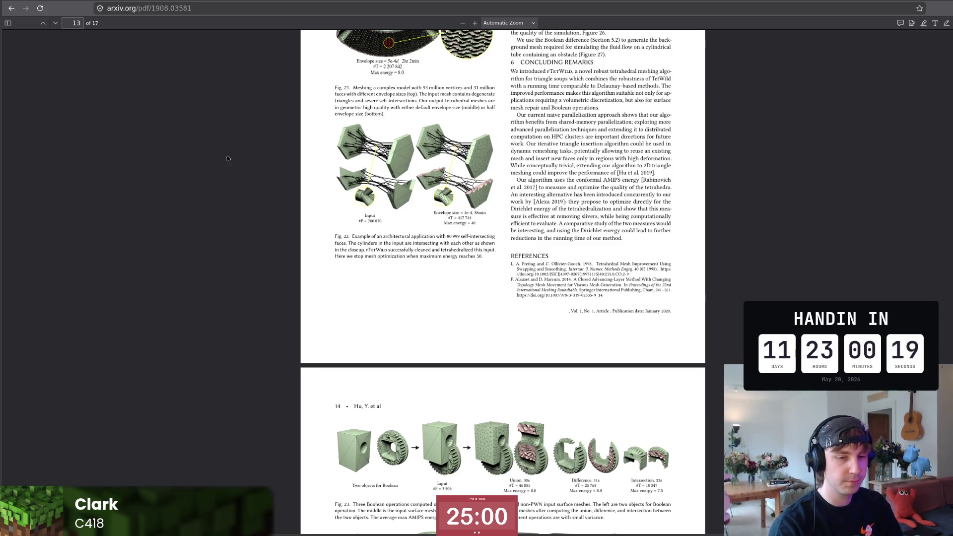
- Switch from the fTetWild paper in Firefox back to main.tex in the editor
key("alt+Tab")
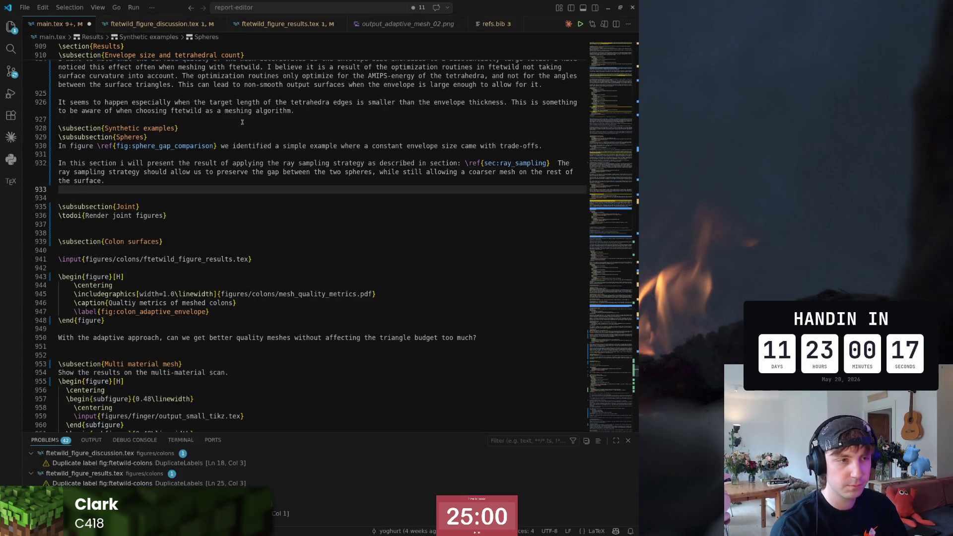
- Split main.tex into two side-by-side panes below the ray sampling paragraph and widen the editor
left_click(191, 172)
key("Down")
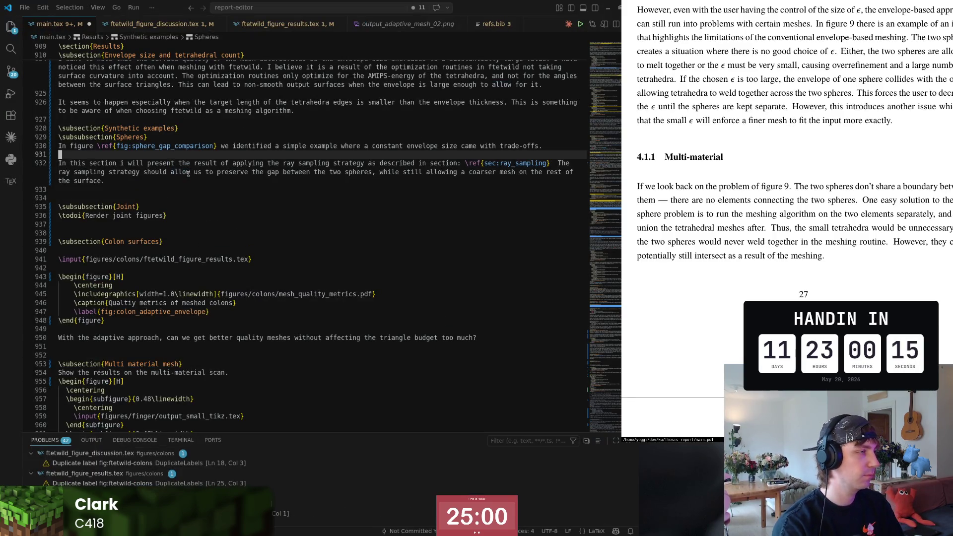
scroll(191, 173, "up", 3)
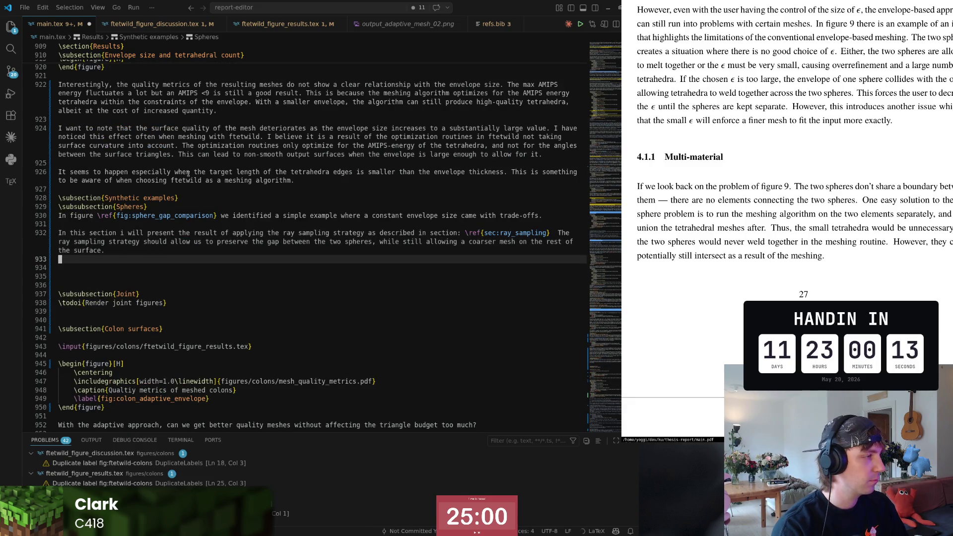
key("ctrl+backslash")
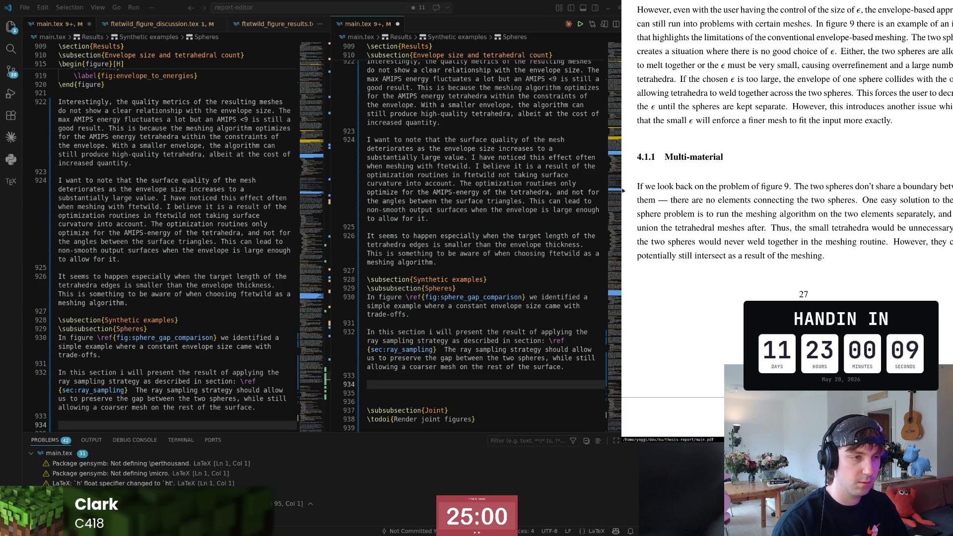
left_click_drag(622, 192, 672, 218)
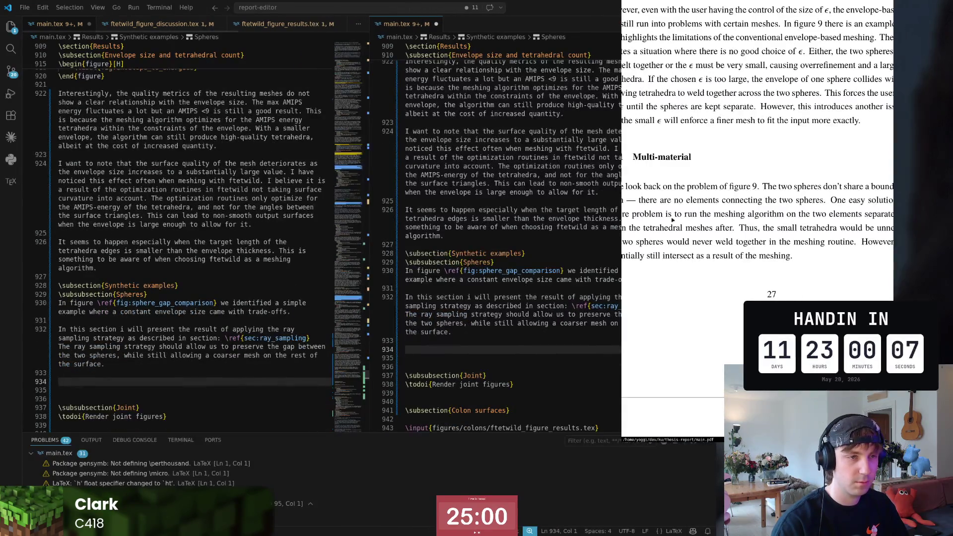
- Toggle word wrap off and on with Alt+Z, then glance at the Python project window
key("alt+z")
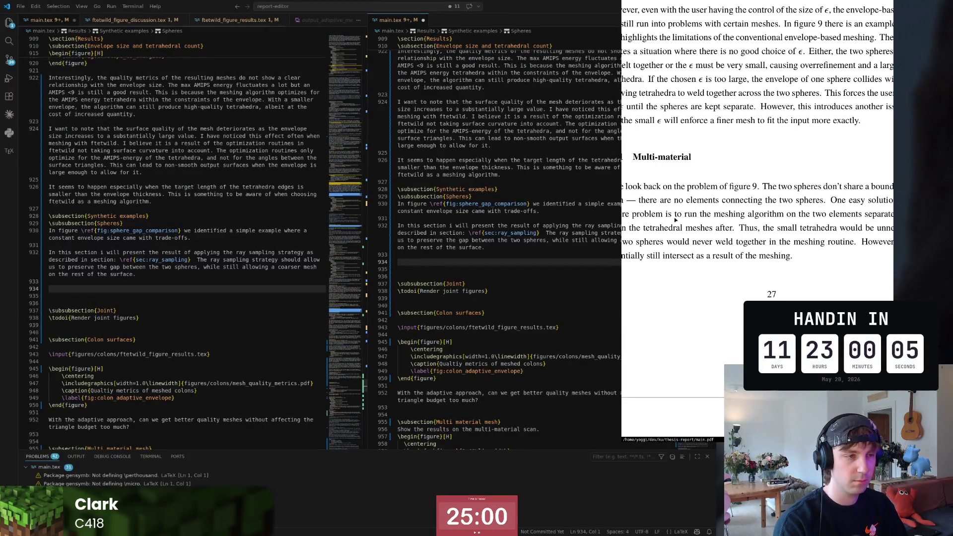
key("alt+z")
left_click(560, 279)
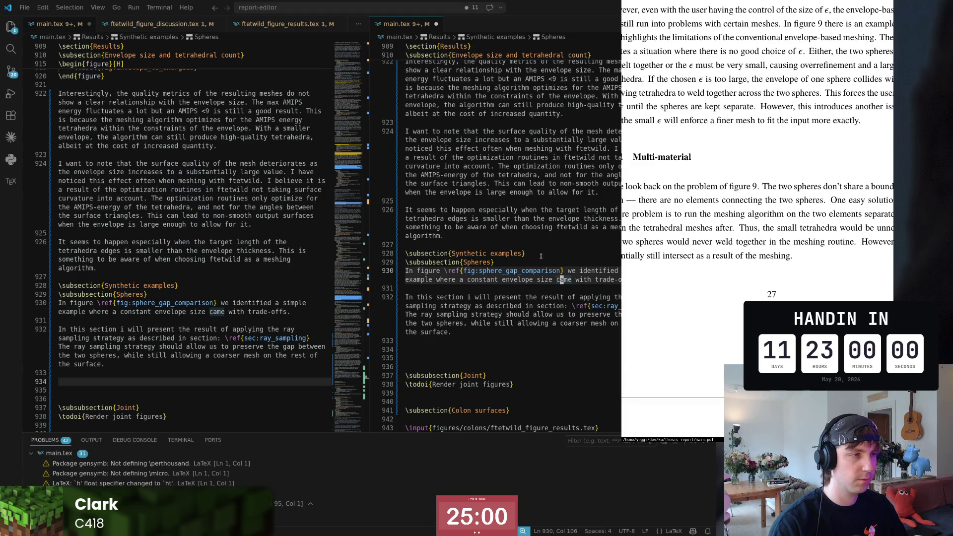
left_click(541, 255)
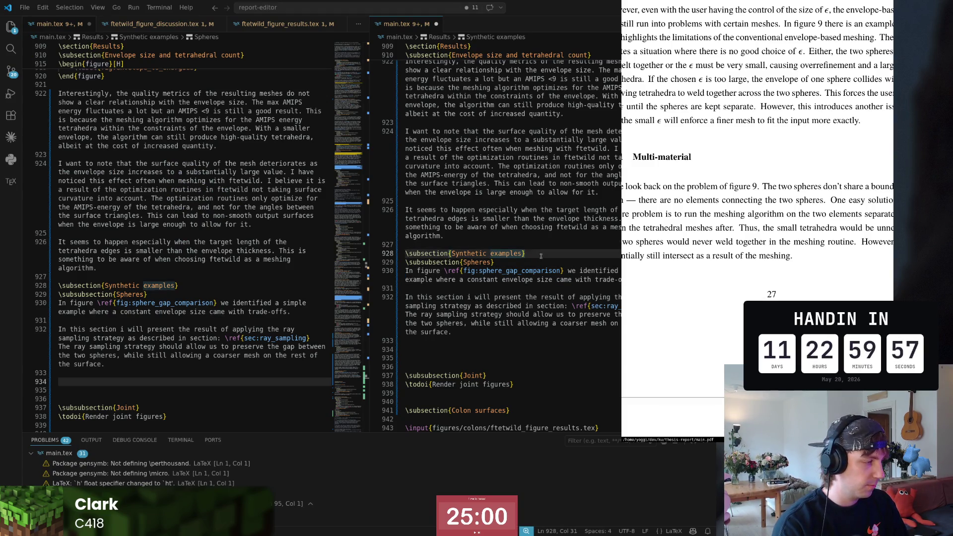
- Jump via the sec:ray_sampling reference to the Discussion's sphere_gap_comparison figure
key("Down")
key("Down")
key("Down")
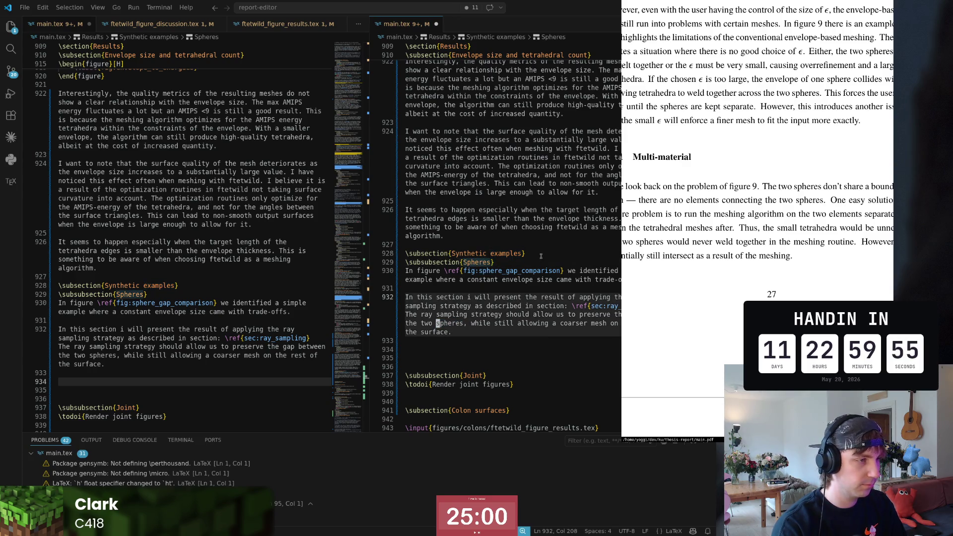
key("ctrl+o")
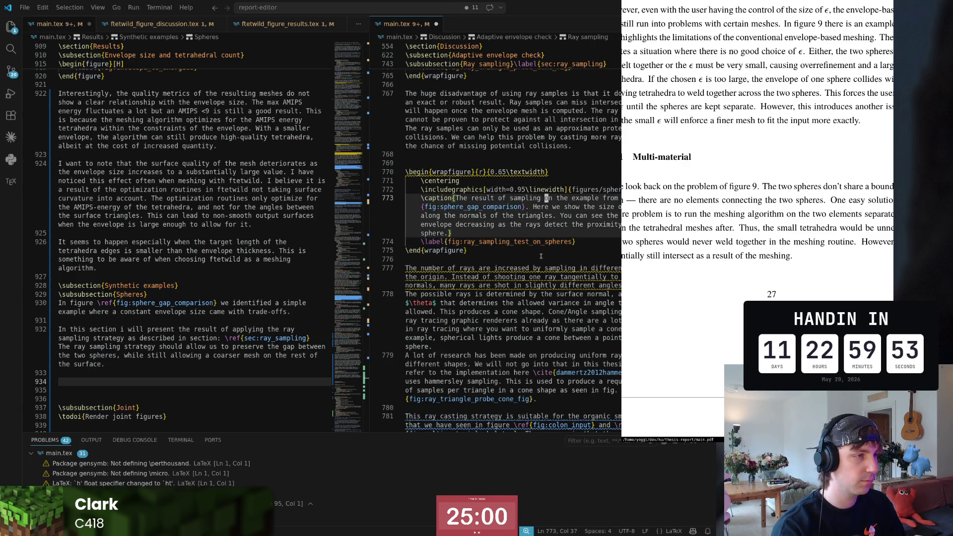
key("Down")
key("Up")
key("Up")
key("Up")
key("Up")
key("Up")
key("Up")
key("Up")
key("Up")
key("Up")
key("Up")
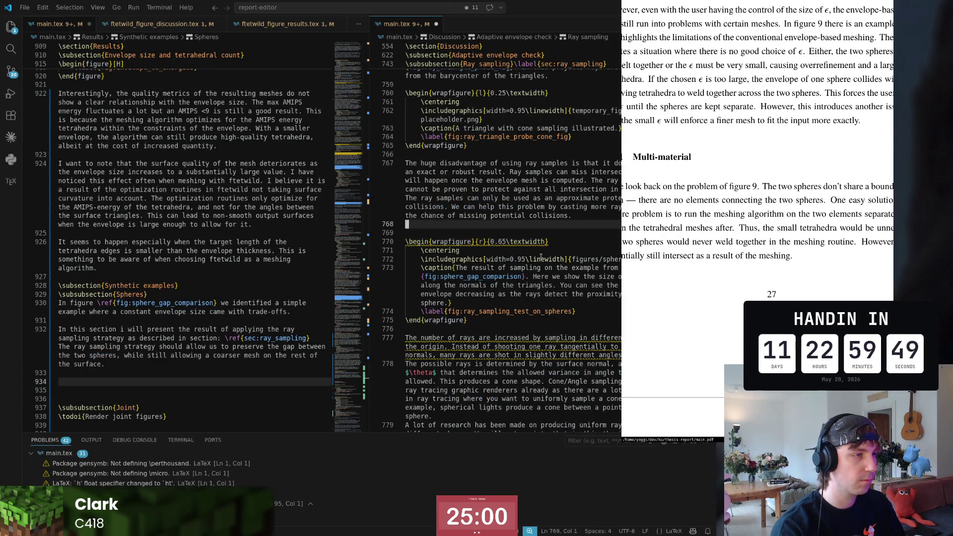
key("Up")
key("Up")
key("Up")
key("Up")
key("Up")
key("Up")
key("Up")
key("Up")
key("Up")
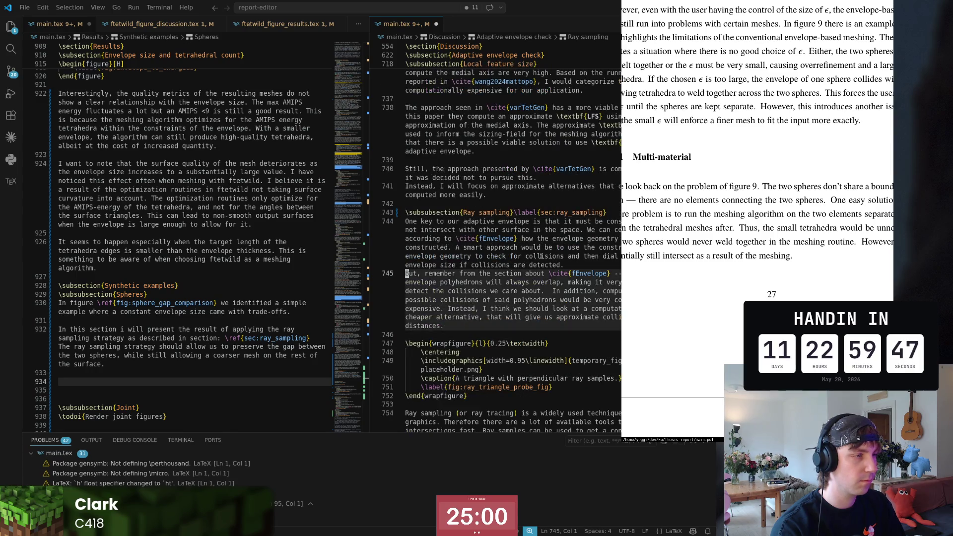
key("Up")
key("Up")
key("Up")
key("Down")
key("Down")
key("Down")
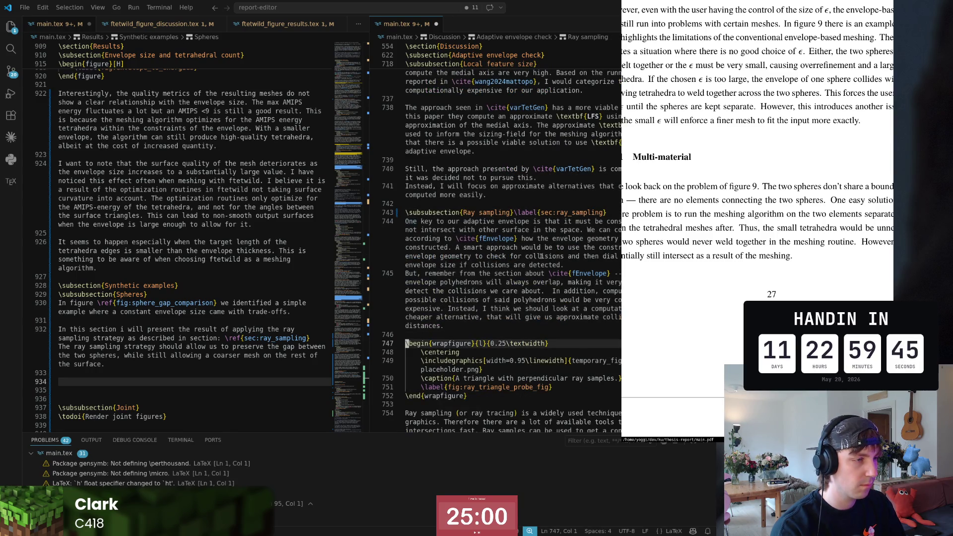
key("Down")
key("Down")
key("Down")
key("Down")
key("Down")
key("Down")
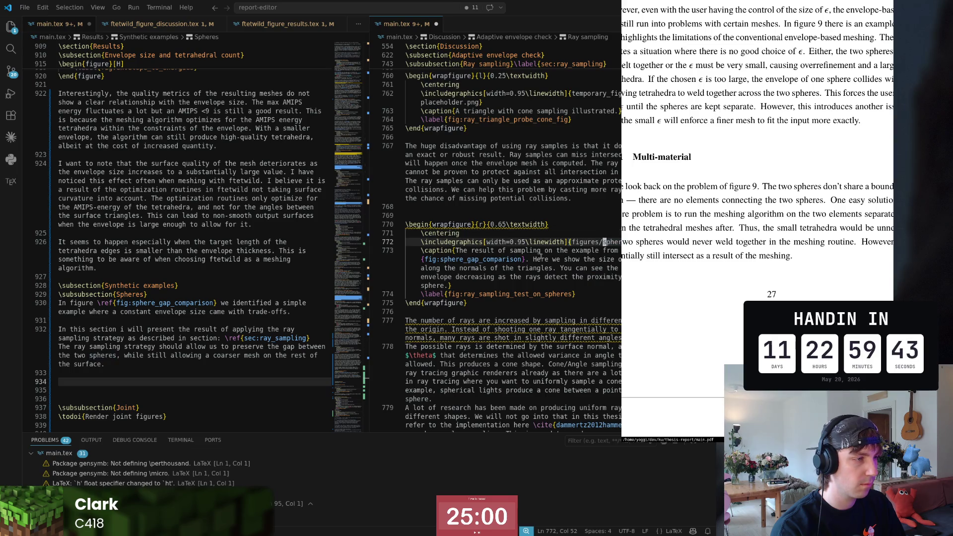
key("Down")
key("Down")
key("Down")
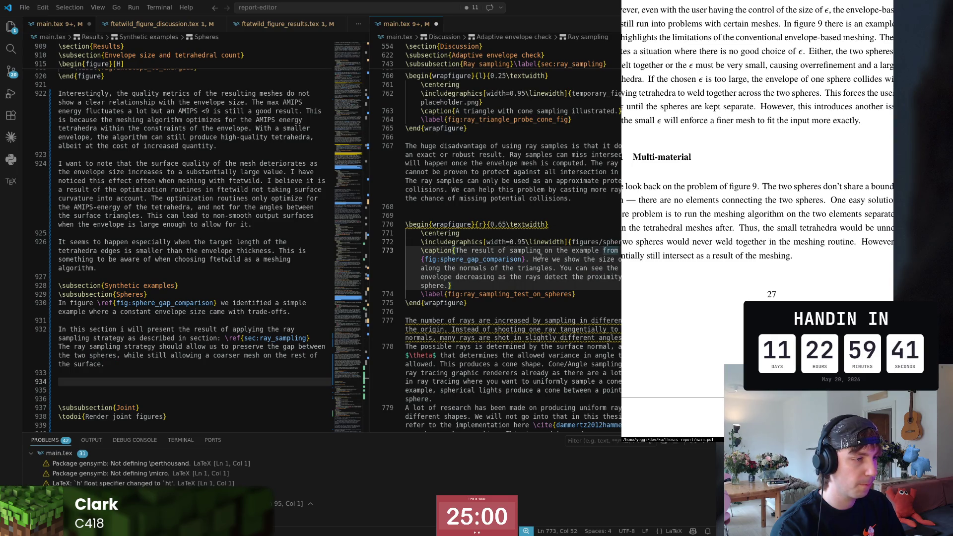
key("shift+F3")
key("shift+F3")
key("shift+F3")
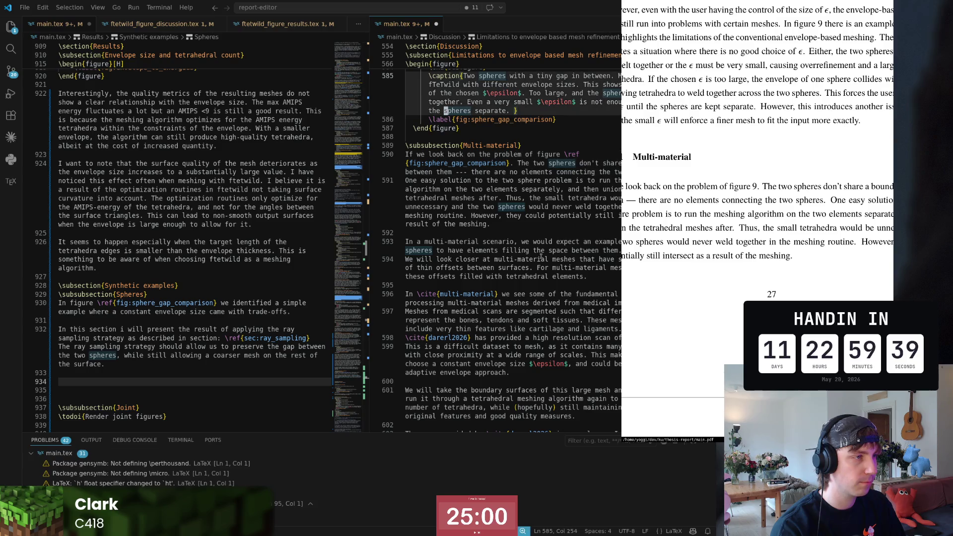
key("shift+F3")
key("shift+F3")
key("shift+F3")
key("shift+F3")
key("shift+F3")
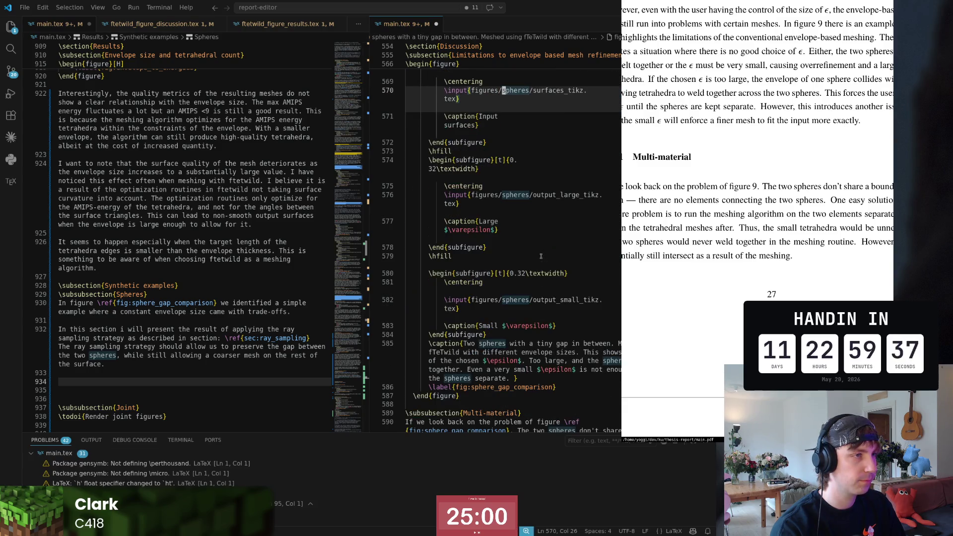
- Select the two-spheres figure's subfigure code, lines 567–578
key("Down")
key("Down")
key("Down")
key("Down")
key("Down")
key("Down")
key("Down")
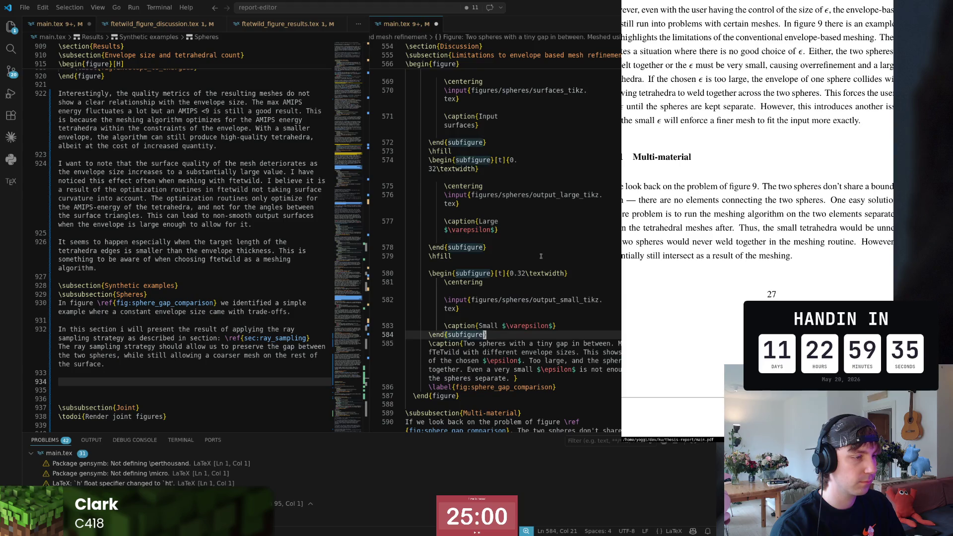
key("Up")
key("Up")
key("Up")
key("Up")
key("Up")
key("Up")
key("Up")
key("Up")
key("Up")
key("Up")
key("Up")
key("Up")
key("Up")
key("Up")
key("Up")
key("Up")
key("Up")
key("Up")
key("Up")
key("Up")
key("Up")
key("Down")
key("Down")
key("Down")
key("Down")
key("Down")
key("Down")
key("Down")
key("Down")
key("Down")
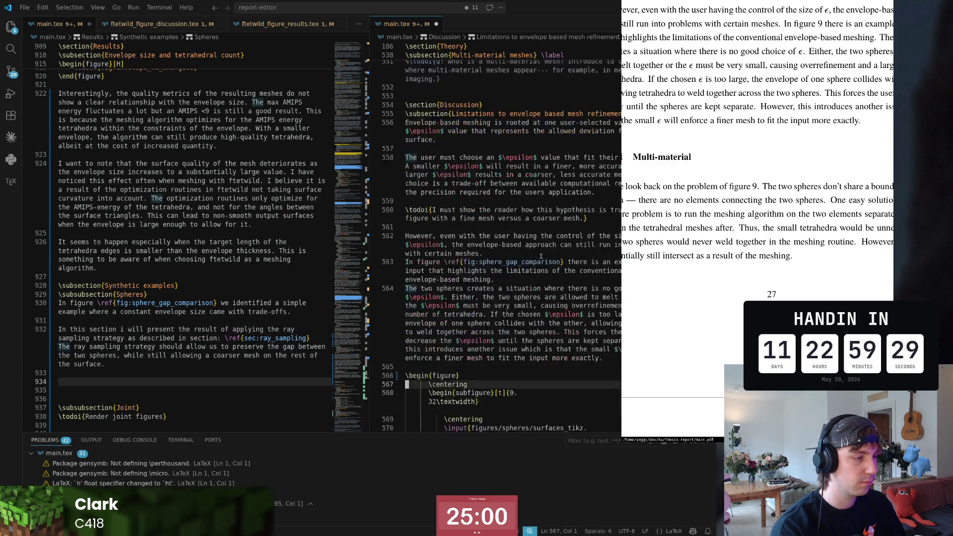
key("Down")
key("Down")
key("Down")
key("Up")
key("Up")
key("Up")
key("Up")
key("Up")
key("Up")
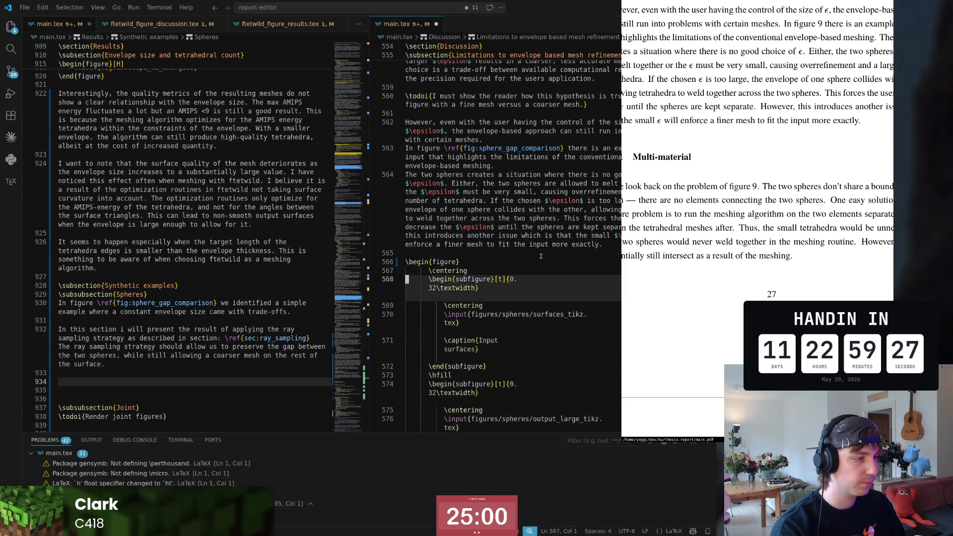
key("shift+End")
key("shift+Down")
key("shift+Down")
key("shift+Down")
key("shift+Down")
key("shift+Down")
key("shift+Down")
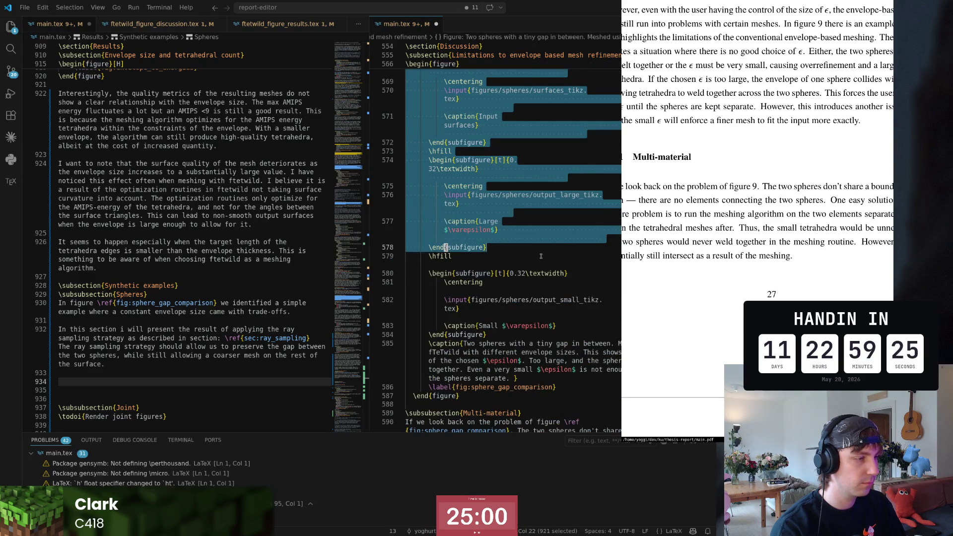
key("shift+Down")
key("shift+Down")
key("shift+Down")
- Paste the copied figure under the Spheres paragraph, close the second pane, and drop the Large envelope subfigure
key("ctrl+1")
key("Up")
key("ctrl+v")
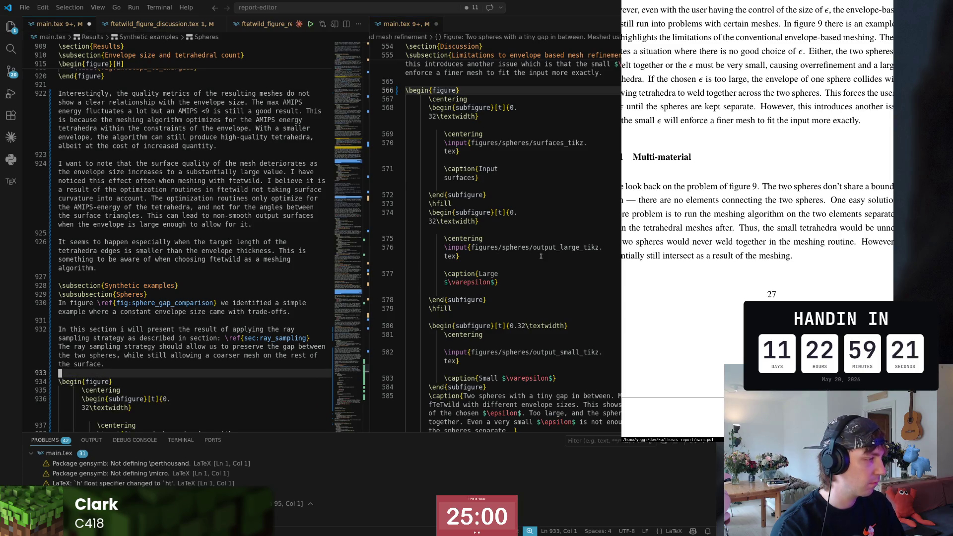
scroll(194, 313, "down", 3)
key("Down")
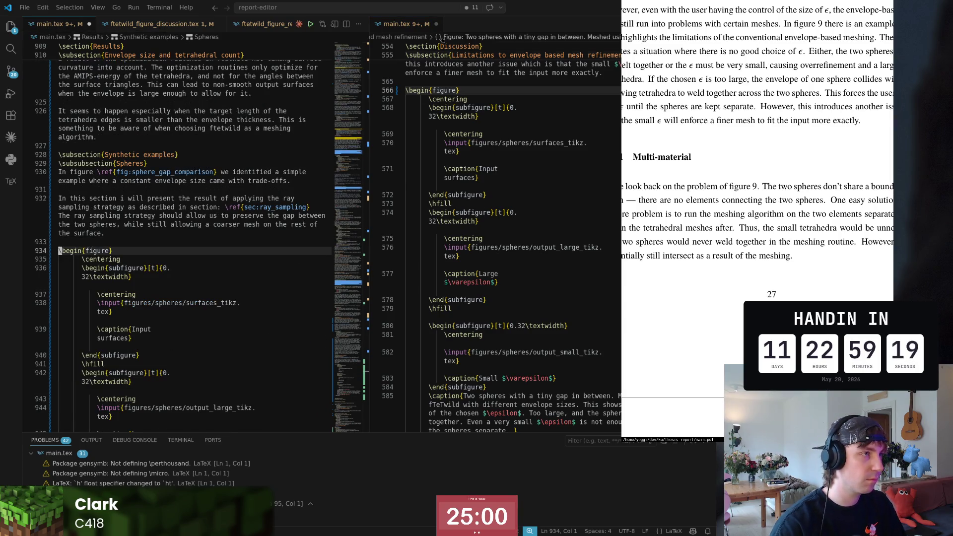
left_click(435, 24)
left_click(307, 224)
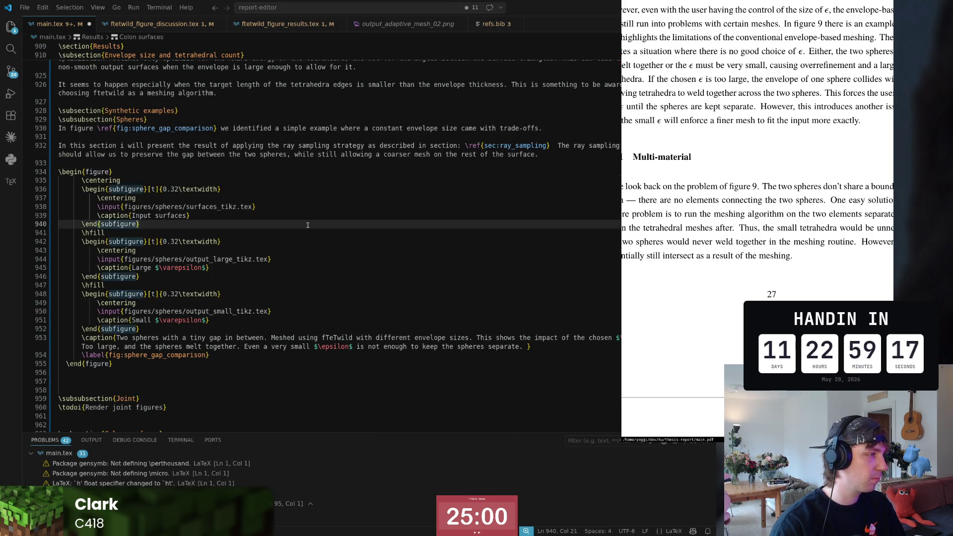
key("Down")
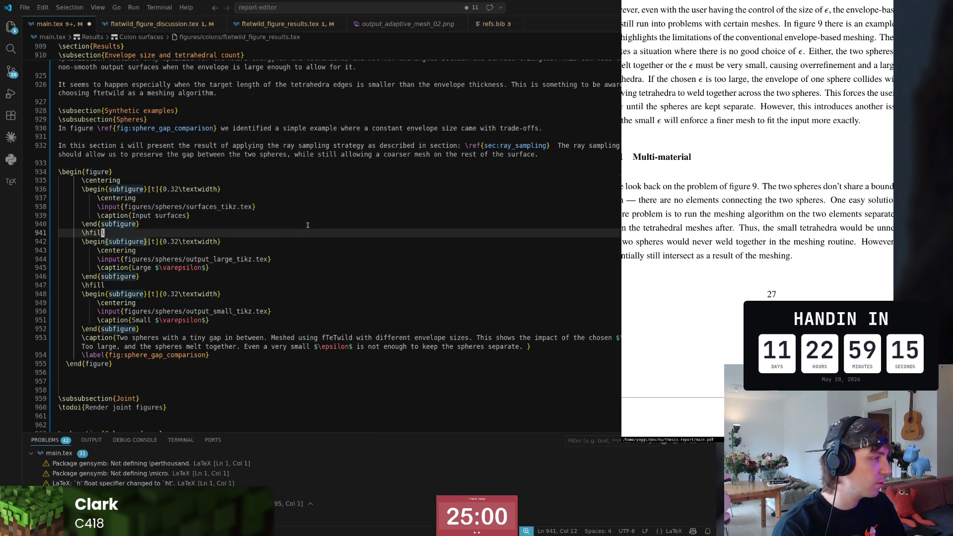
key("d")
key("d")
key("shift+v")
key("j")
key("j")
key("j")
key("j")
key("d")
key("j")
key("j")
- Change the second subfigure's \input path to output_adaptive_tikz.tex using path autocomplete
key("w")
key("w")
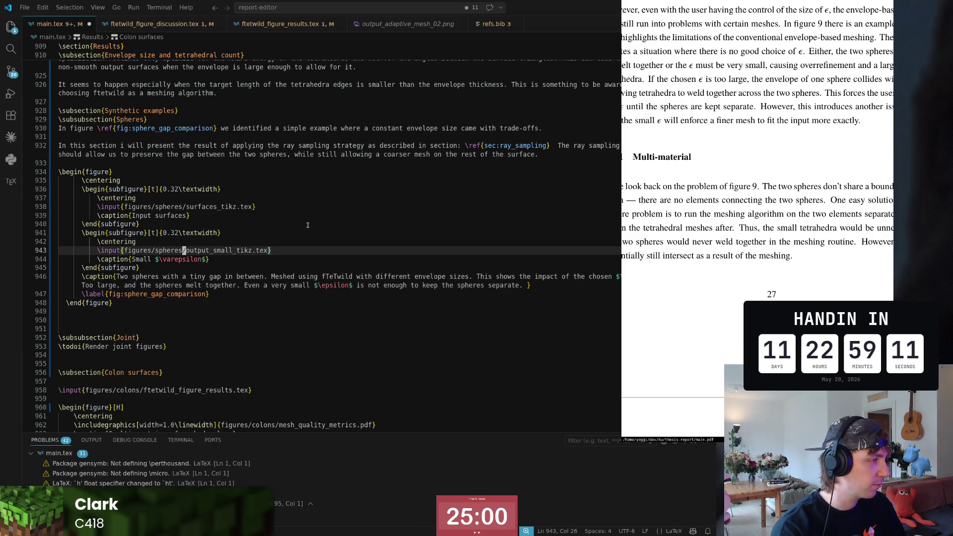
key("v")
key("dollar")
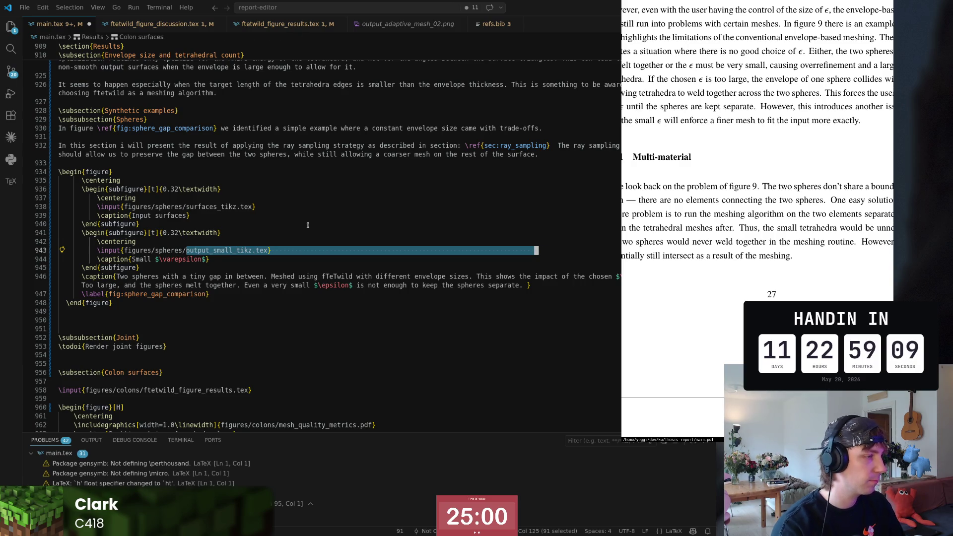
key("0")
key("w")
key("w")
key("w")
key("w")
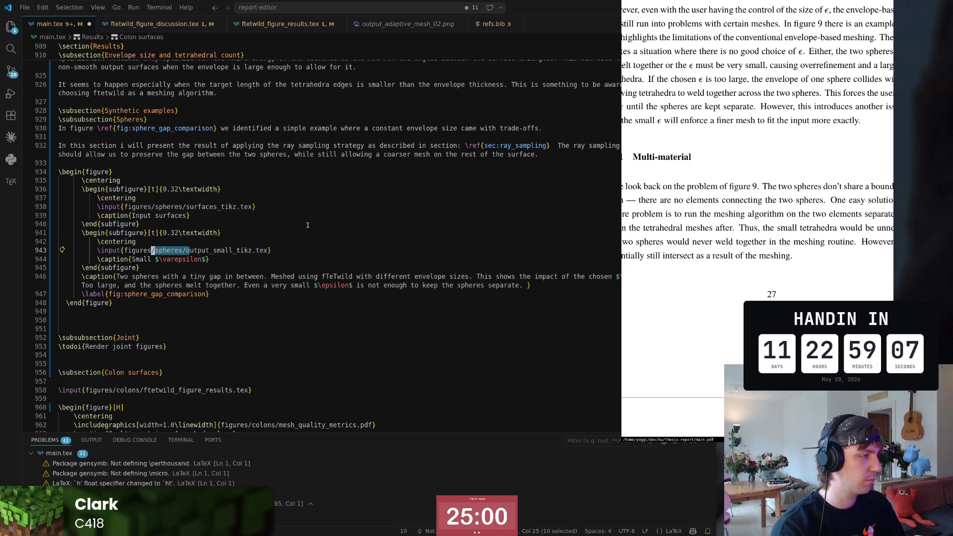
key("w")
key("w")
key("w")
key("l")
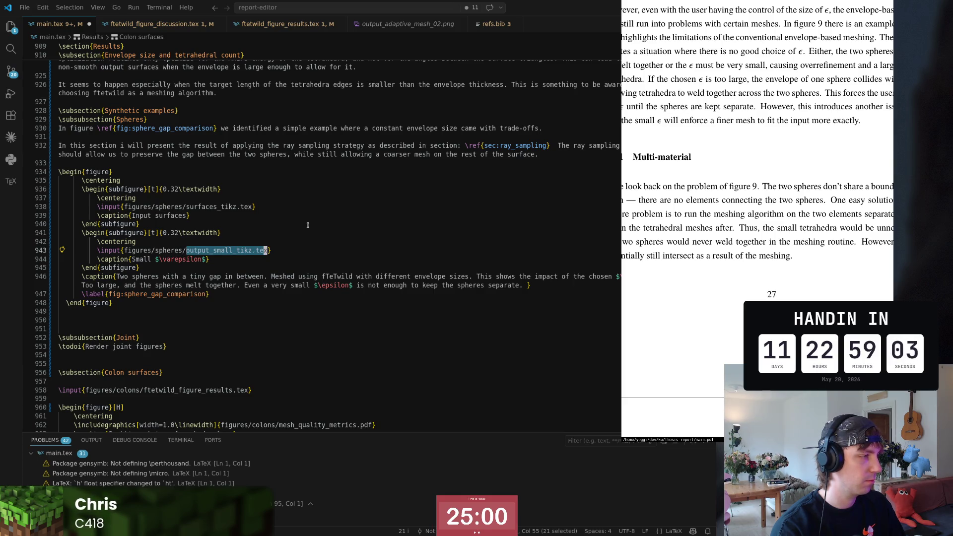
key("y")
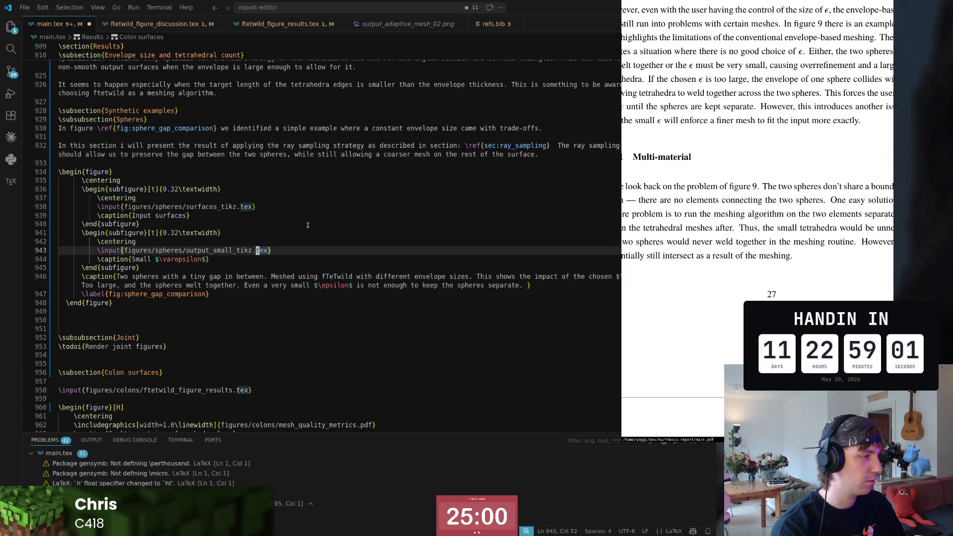
type("cwout")
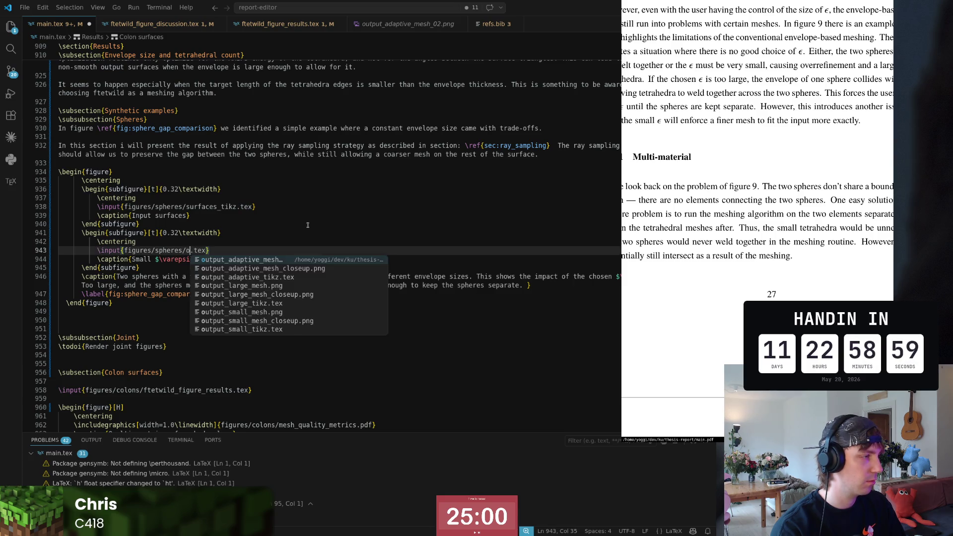
key("Up")
key("Return")
key("Escape")
key("w")
key("w")
key("w")
type("cwout")
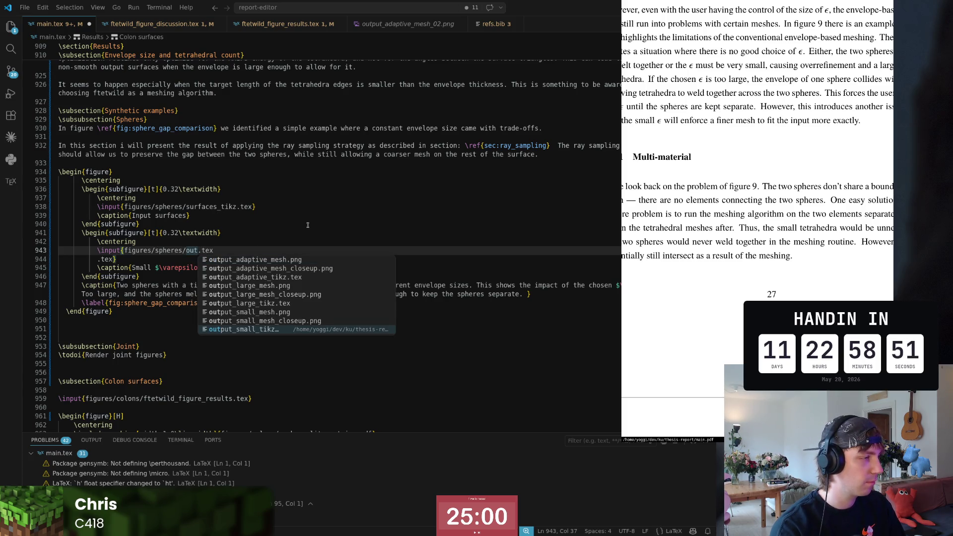
key("Return")
key("Escape")
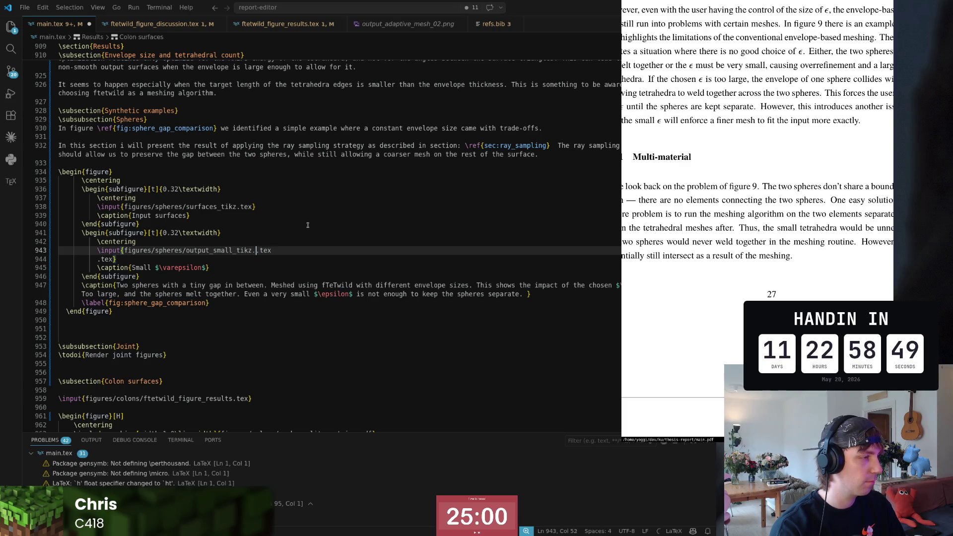
key("BackSpace")
key("BackSpace")
type("adap")
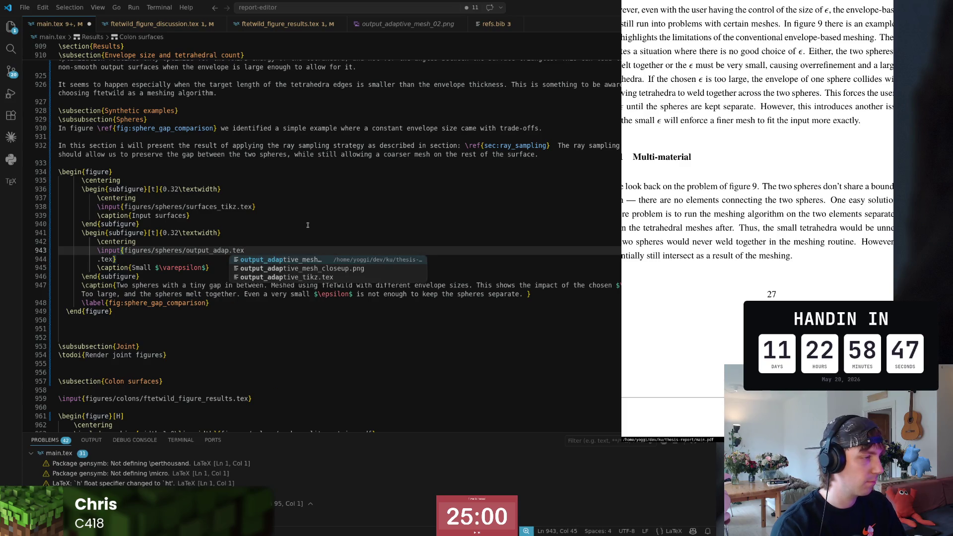
key("Down")
key("Down")
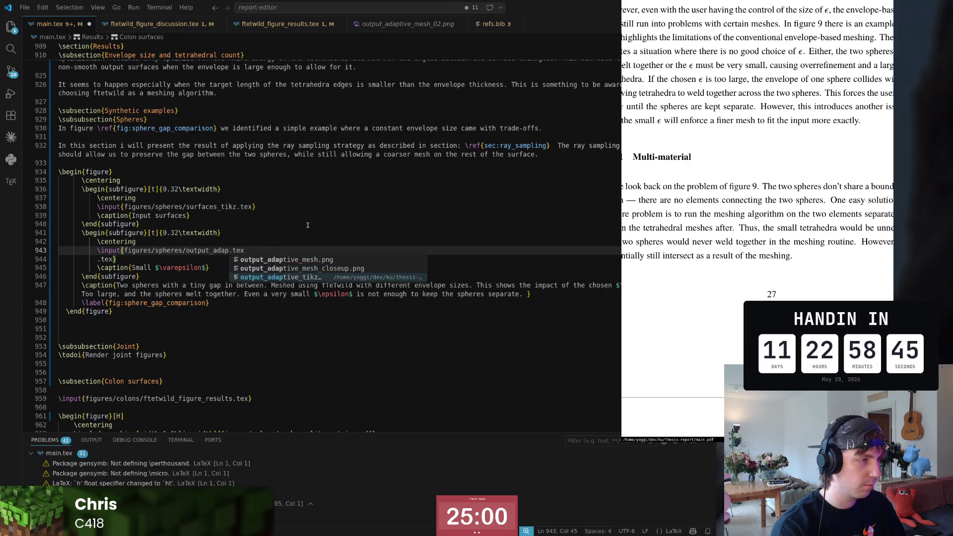
key("Return")
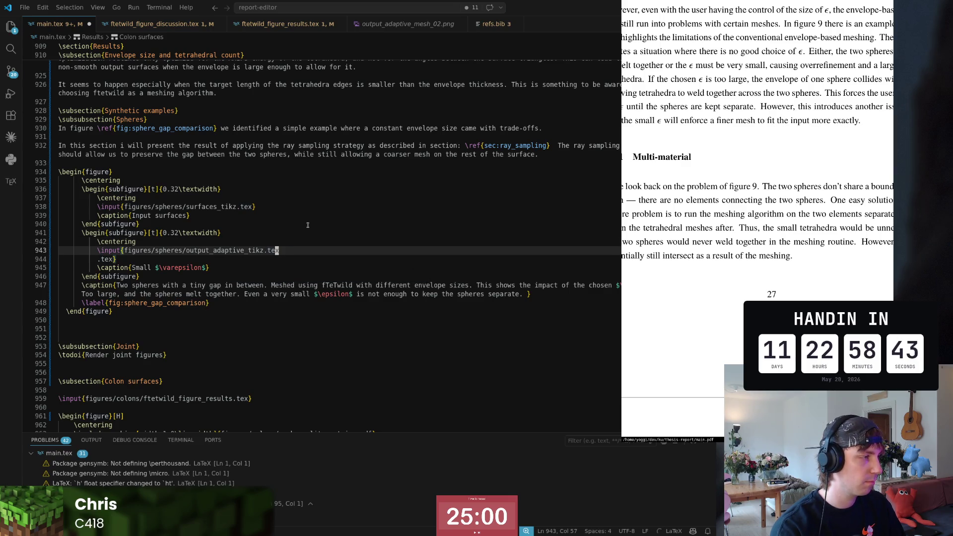
key("Right")
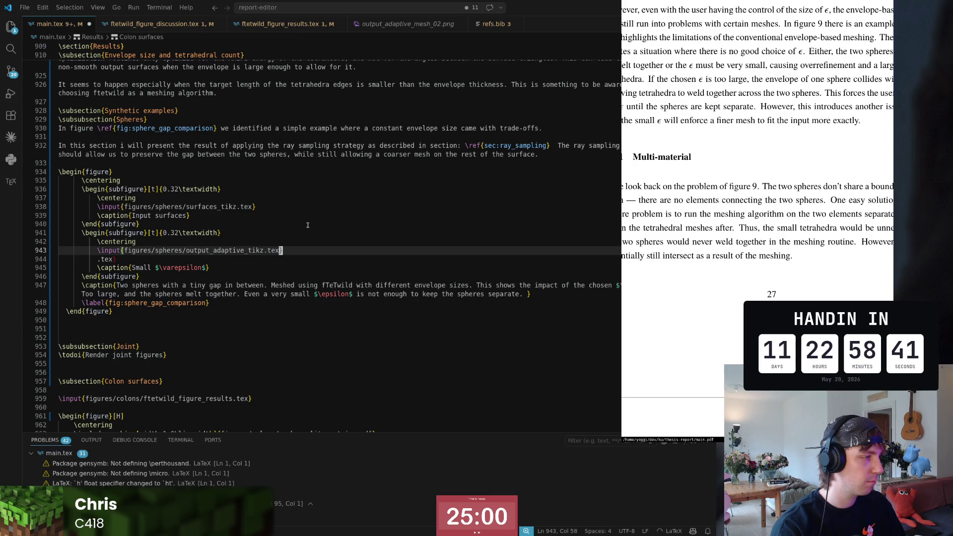
key("Right")
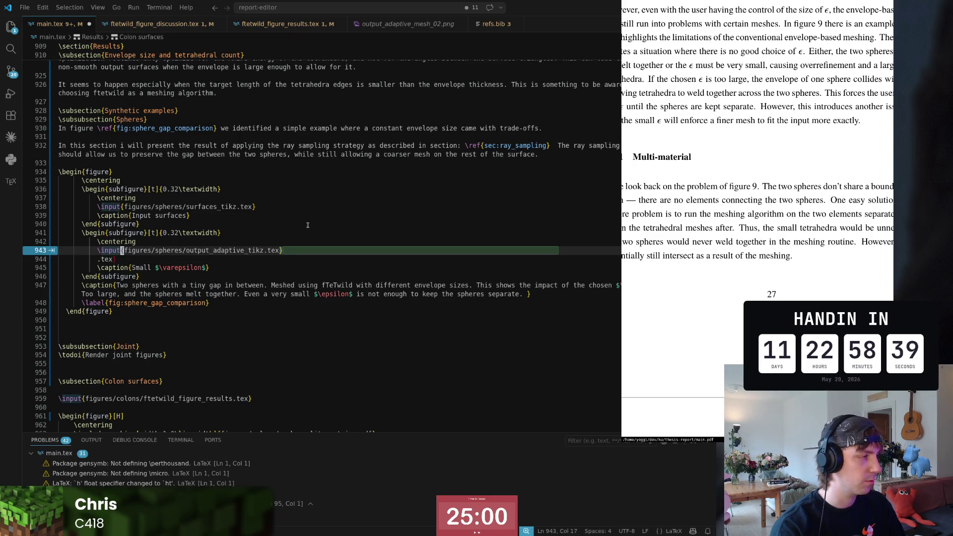
- Delete the stray .tex line and rewrite the subcaption as 'Adaptive envelope (ray-sampled)'
key("Down")
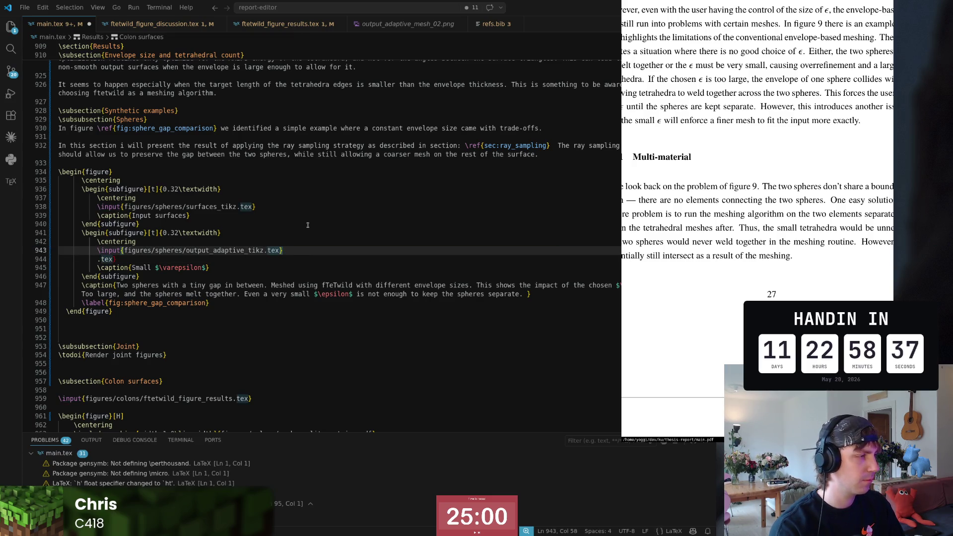
key("ctrl+shift+k")
key("Up")
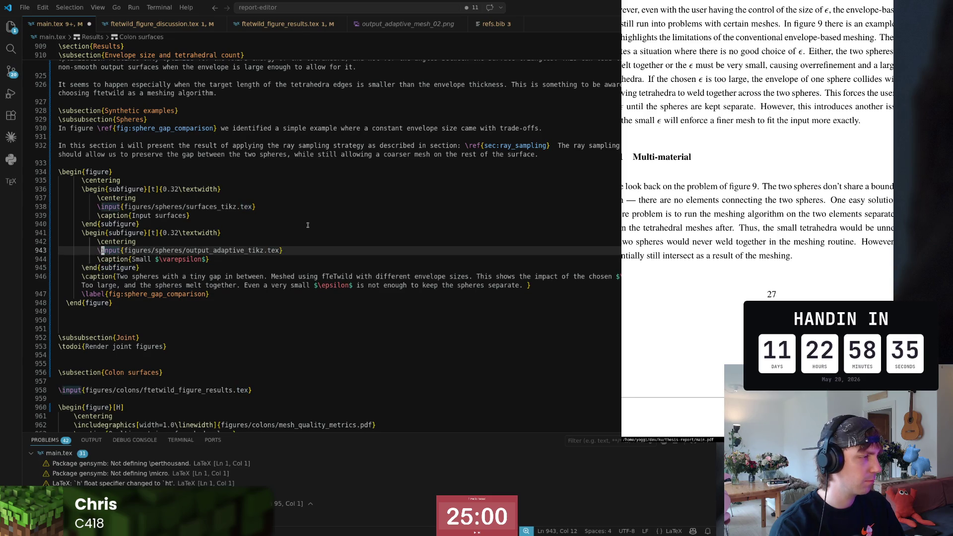
key("ctrl+Right")
key("Down")
key("ctrl+Right")
key("ctrl+Right")
key("ctrl+BackSpace")
type("Adaptive ray-sampled")
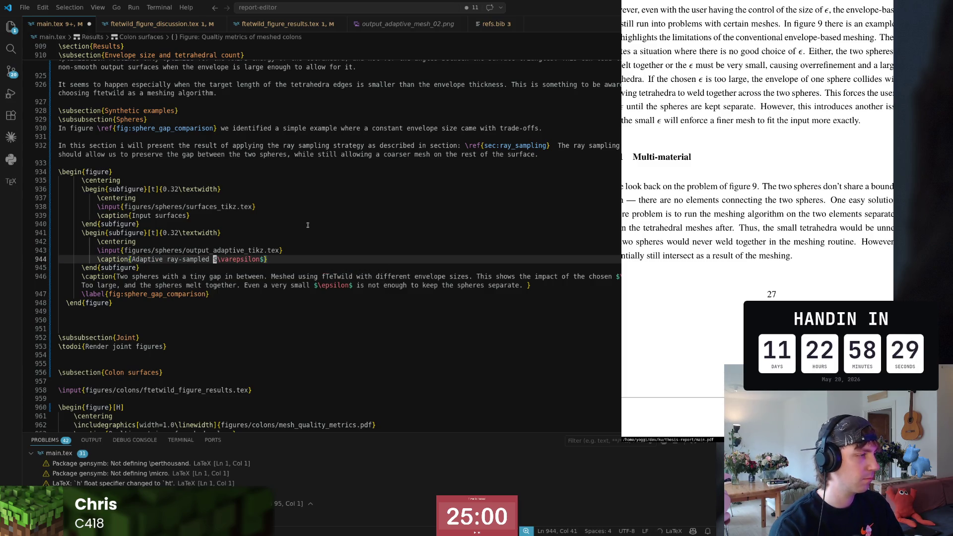
key("Left")
key("Left")
key("shift+Down")
key("shift+Home")
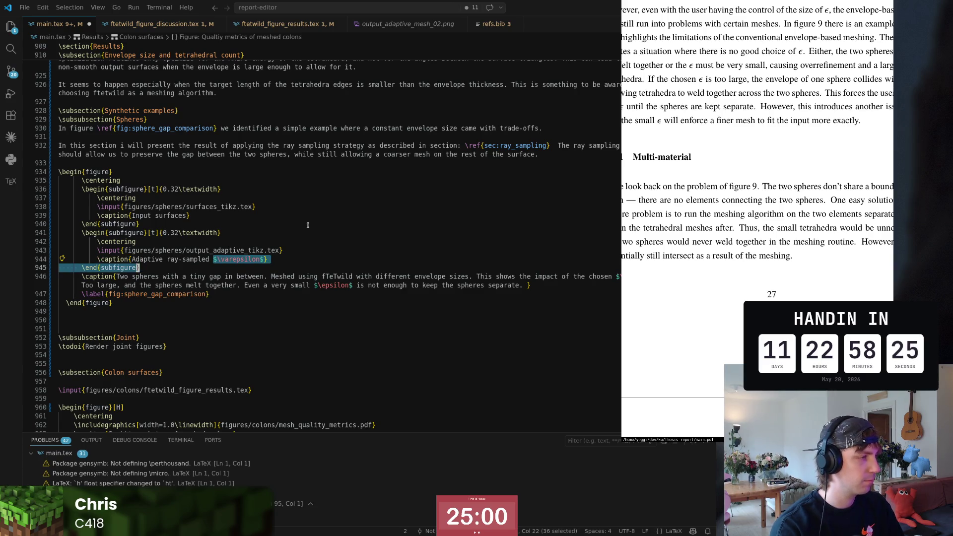
key("shift+Left")
key("shift+Left")
key("shift+Left")
key("BackSpace")
key("Left")
key("Left")
key("Left")
key("Left")
key("Left")
key("Left")
type("nvelope")
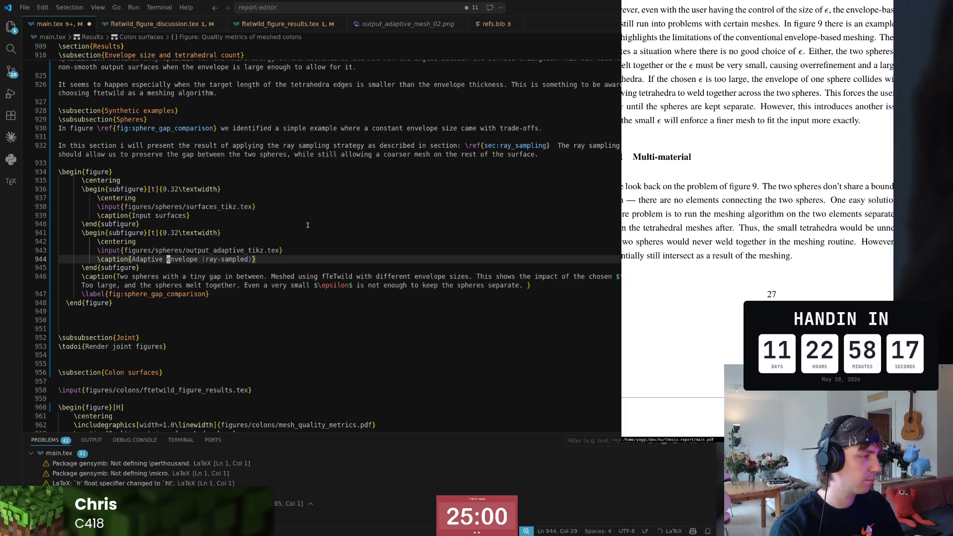
key("Up")
key("Up")
key("Up")
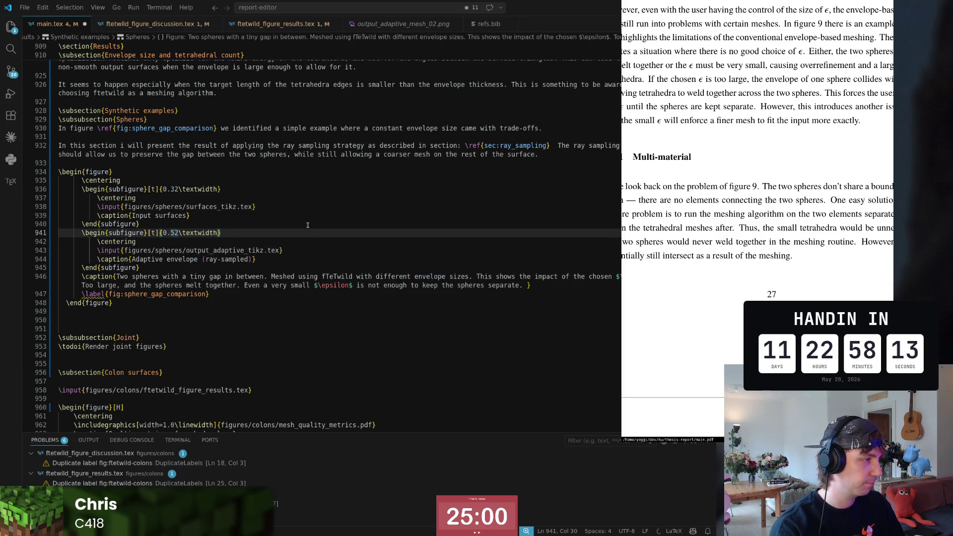
- Widen the second subfigure to 0.52\textwidth
key("r")
key("5")
key("j")
key("j")
key("j")
key("w")
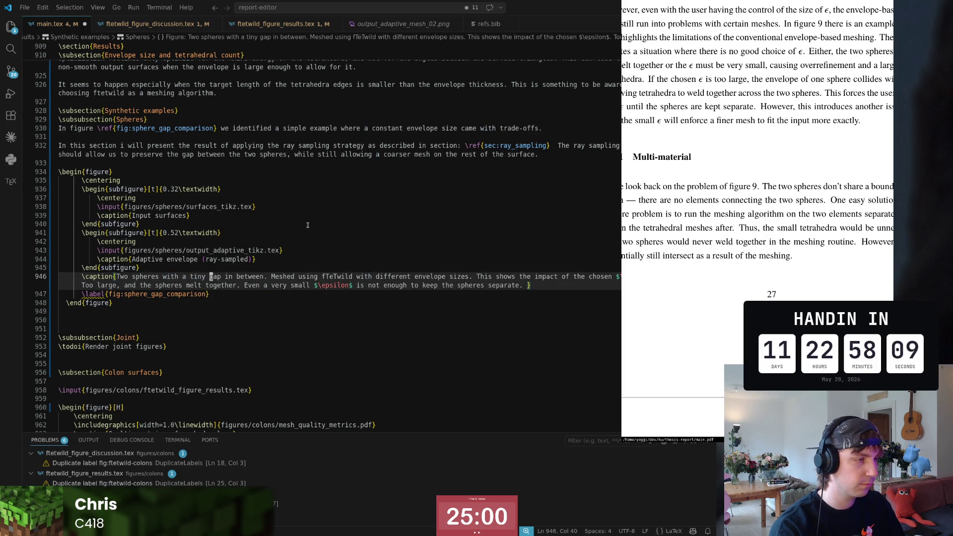
- Reword the caption to 'an adaptive envelope' and delete the old explanatory sentences
key("b")
key("b")
key("b")
key("b")
key("b")
key("w")
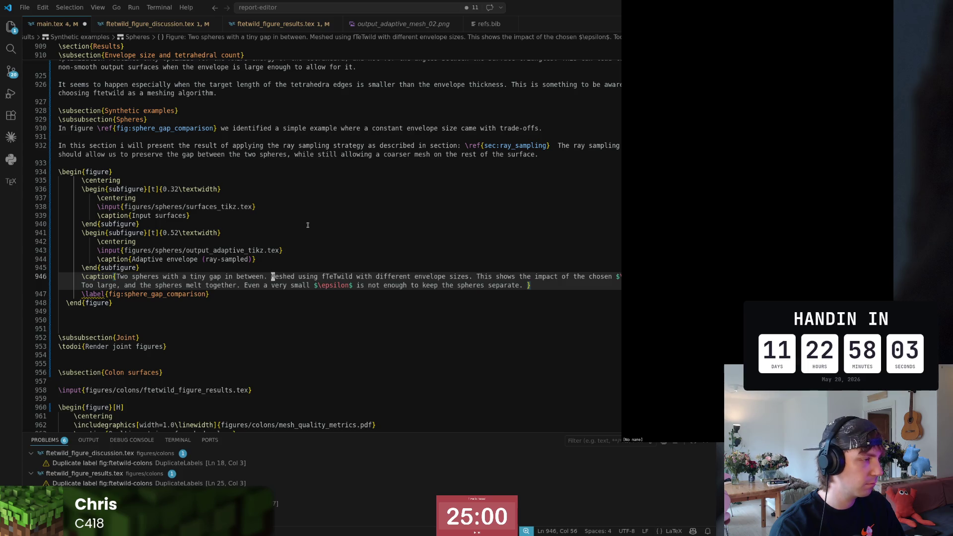
key("w")
key("w")
type("bwbcwan adaptive")
key("Escape")
key("w")
key("w")
key("w")
key("d")
key("a")
key("w")
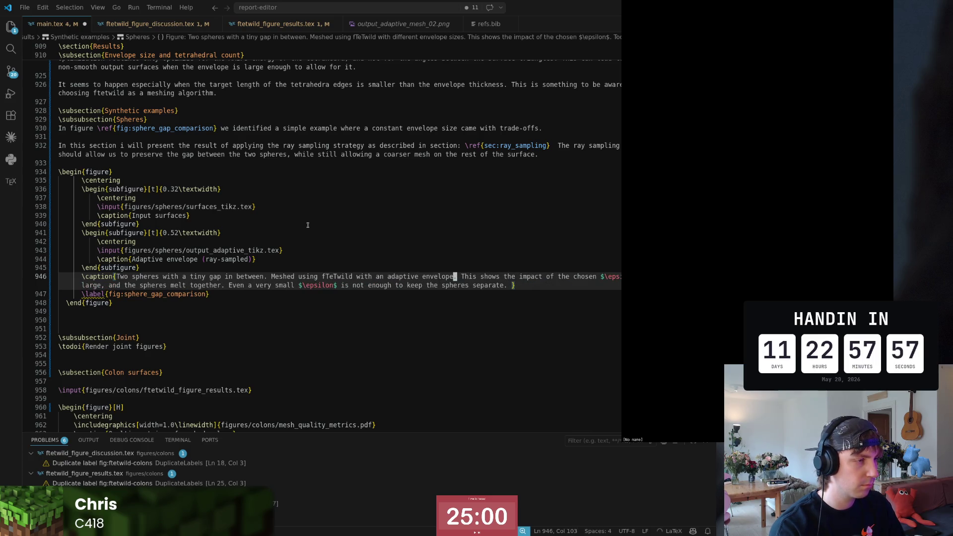
key("v")
key("w")
key("w")
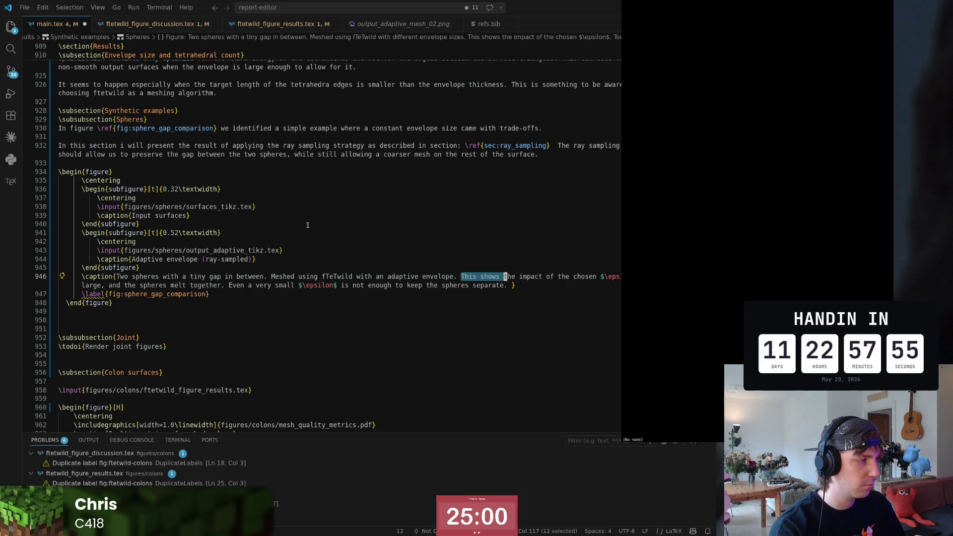
key("w")
key("w")
key("w")
key("w")
key("w")
key("w")
key("w")
key("w")
key("w")
key("w")
key("w")
key("w")
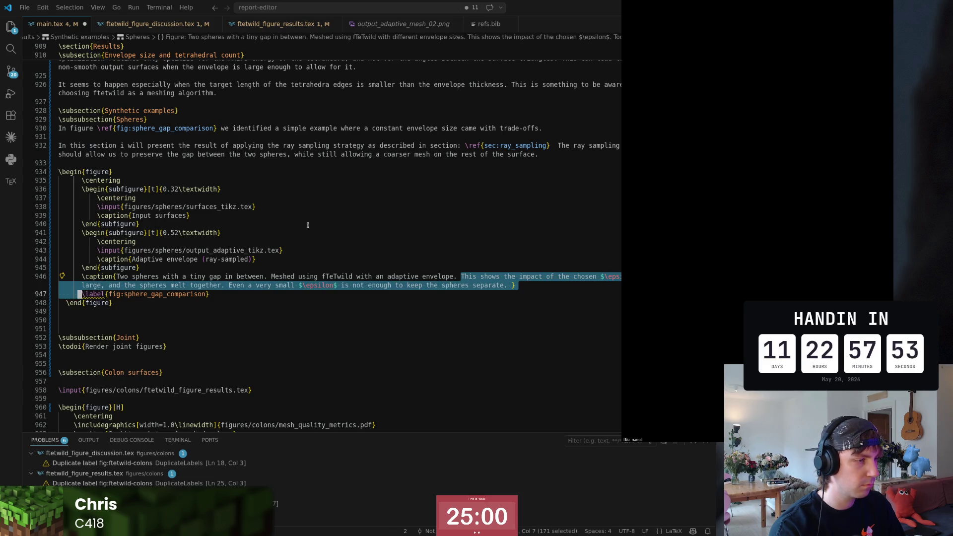
key("b")
key("h")
key("h")
key("d")
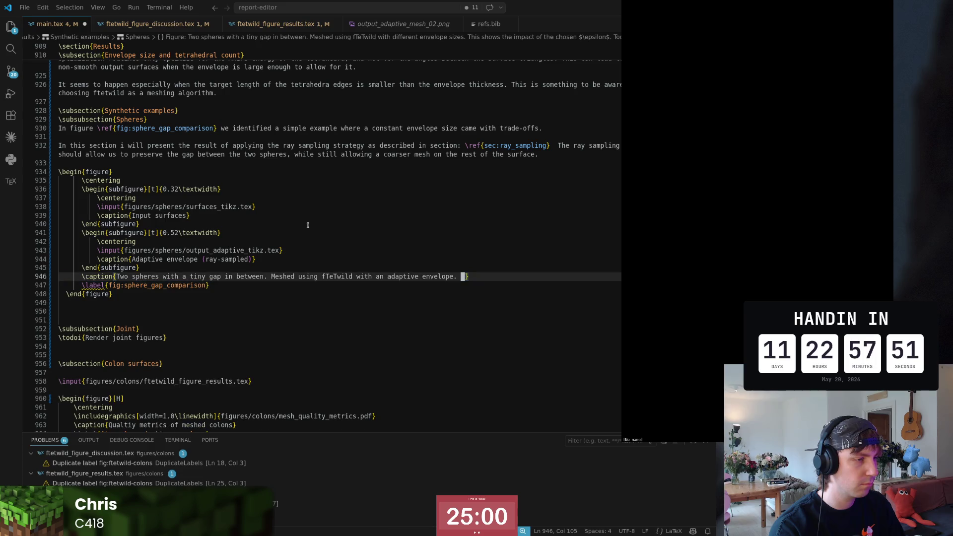
type("Thi")
type("Thi")
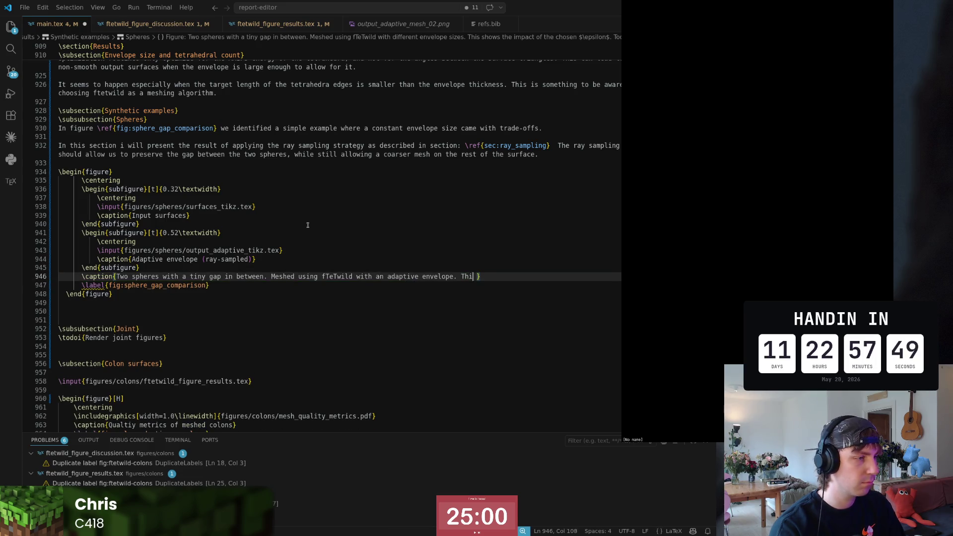
type("shows that the ra")
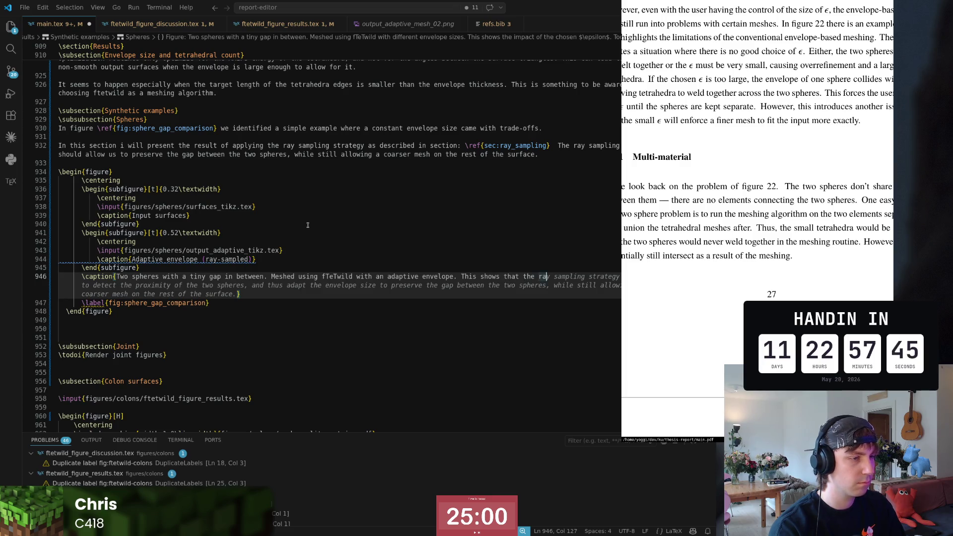
- Finish the caption saying the gap is kept while the rest meshes coarser, and save
key("BackSpace")
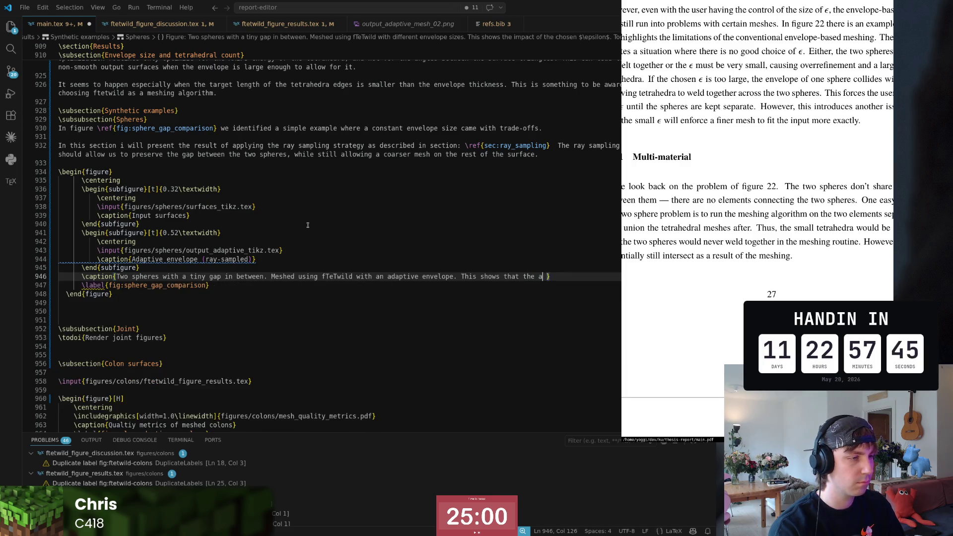
type("daptive strate")
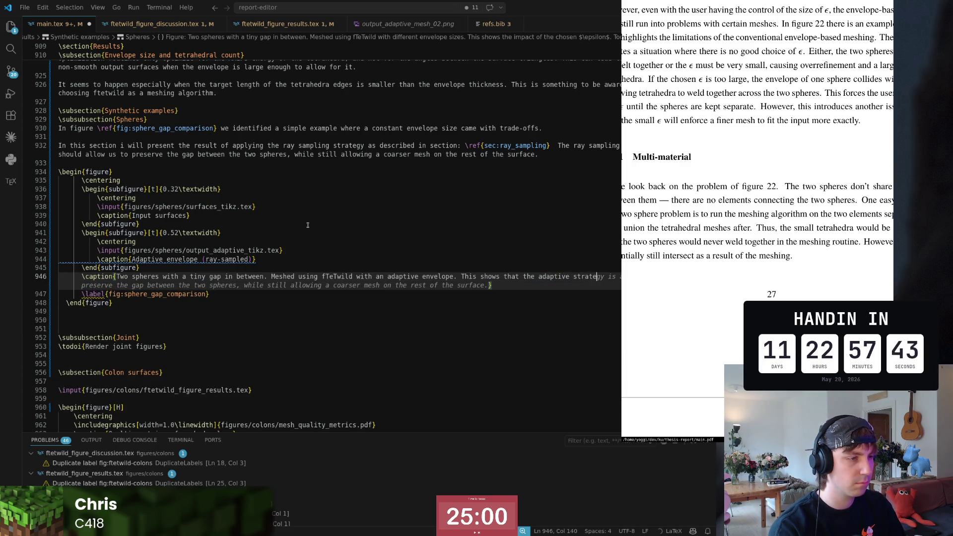
type("maithe ")
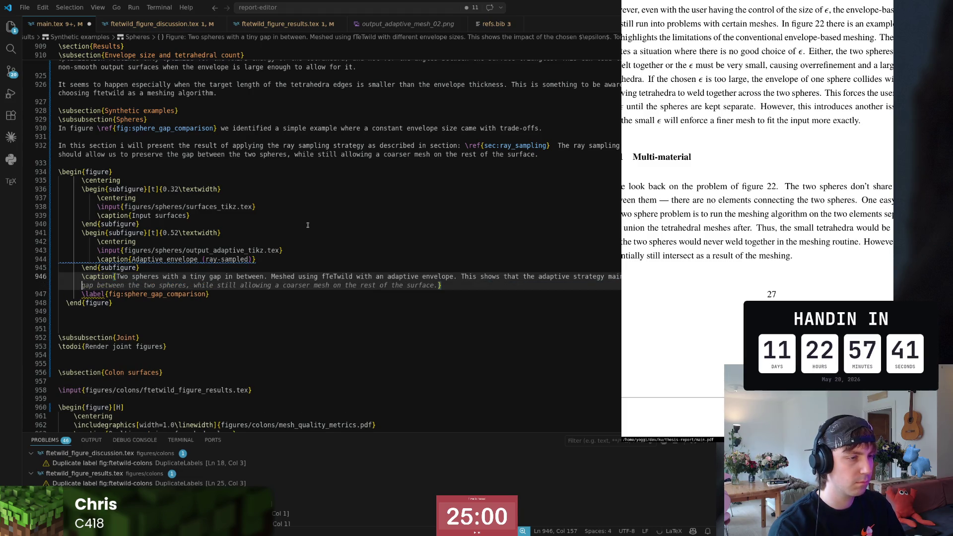
type("gap between")
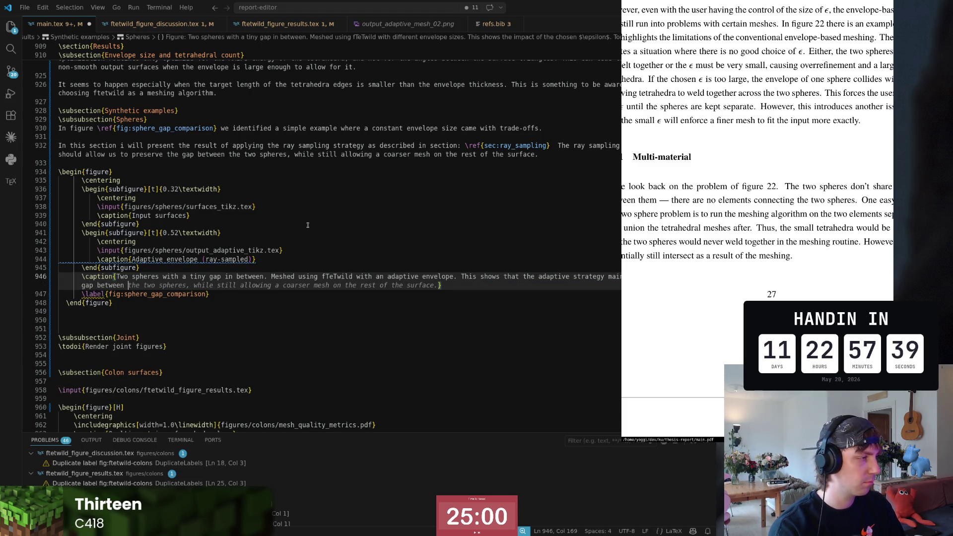
type("wo spheres")
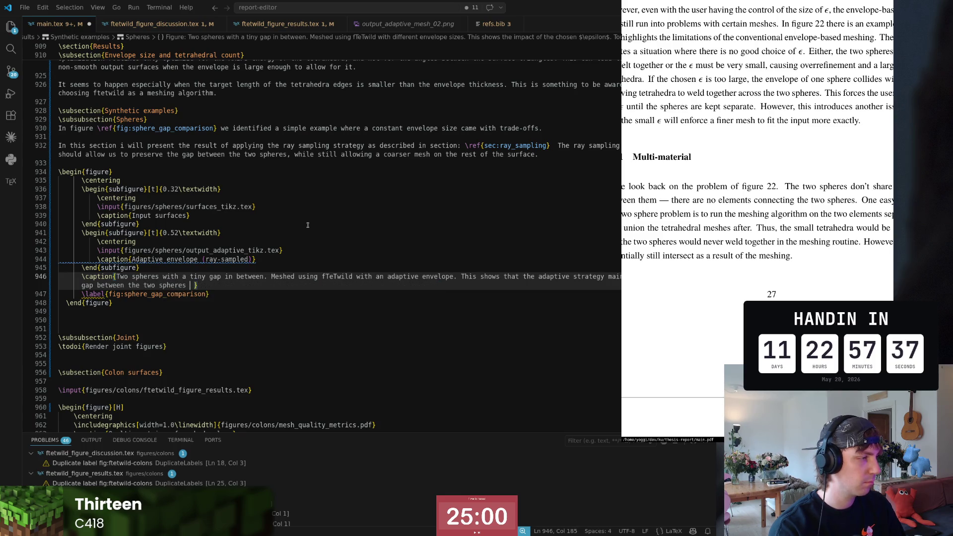
key("Tab")
key("ctrl+Left")
key("ctrl+Left")
key("ctrl+s")
type(". Reduci")
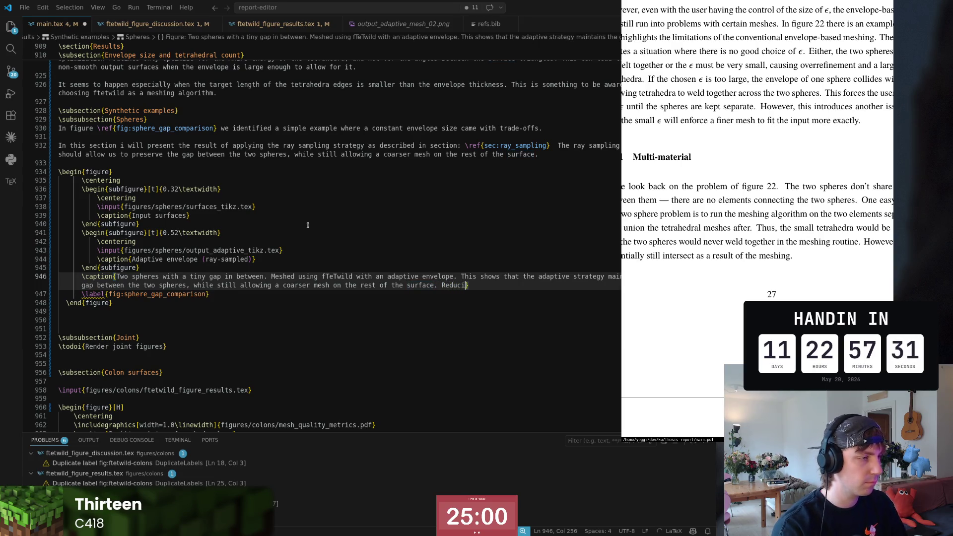
type("ng the")
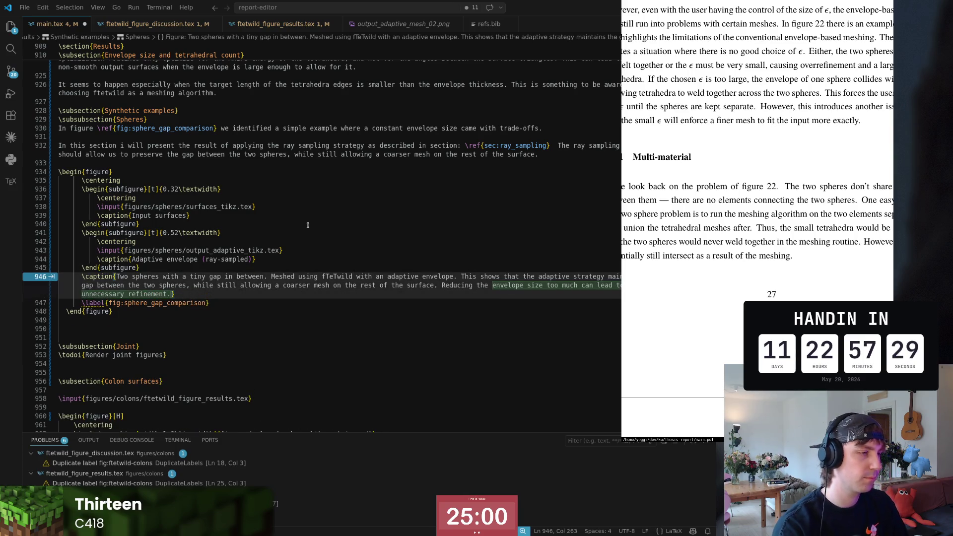
key("BackSpace")
key("BackSpace")
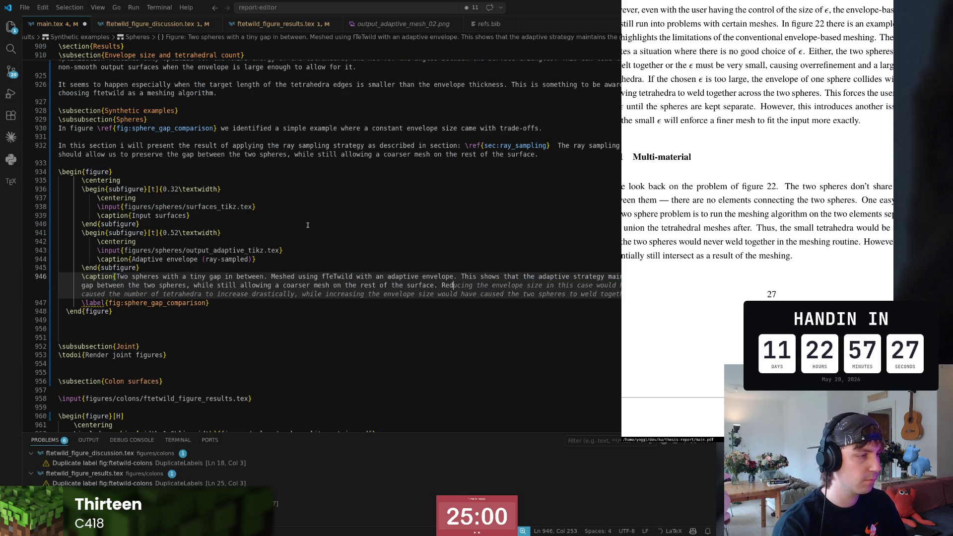
key("BackSpace")
key("BackSpace")
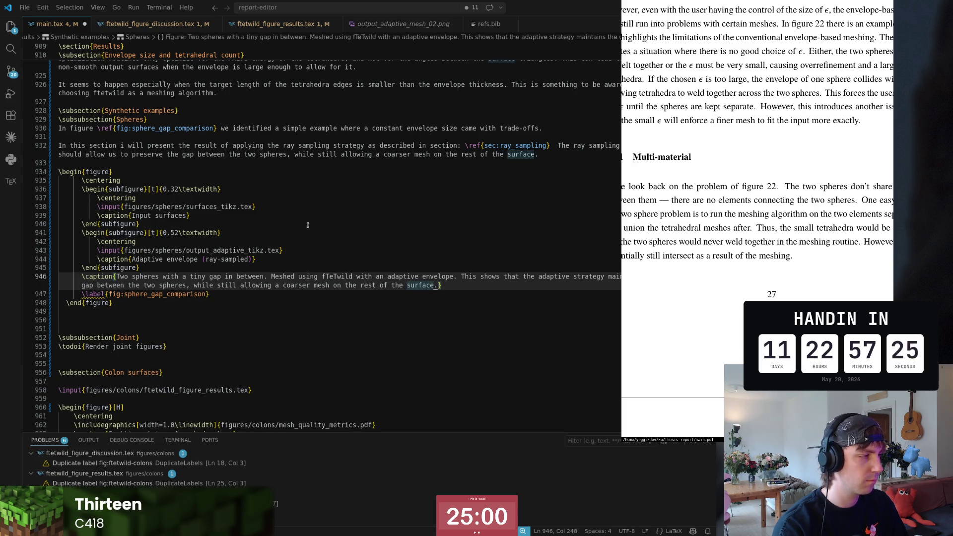
key("Down")
key("Down")
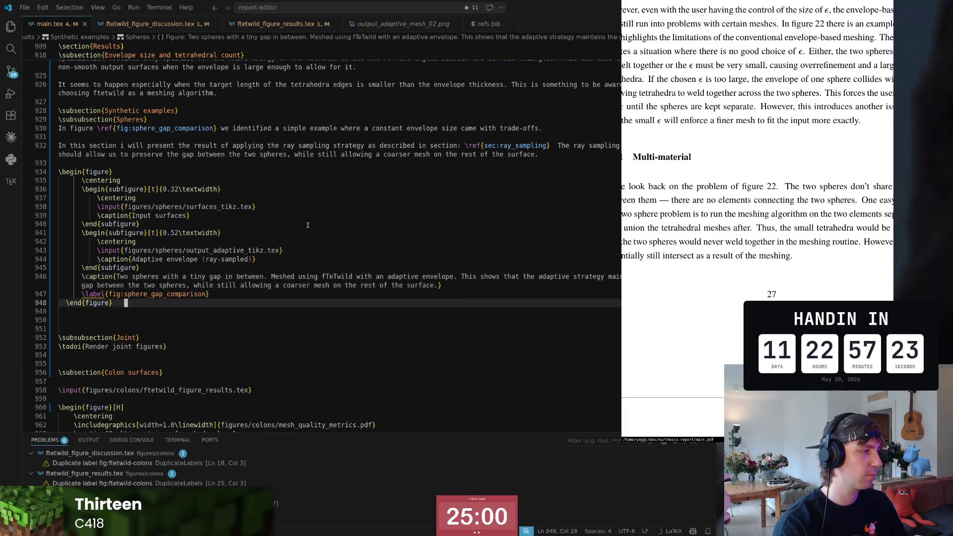
- Dedent the sphere figure body (lines 935–948) and leave a single blank line after \end{figure}
key("shift+Up")
key("shift+Home")
key("shift+Up")
key("shift+Up")
key("shift+Up")
key("shift+Up")
key("shift+Up")
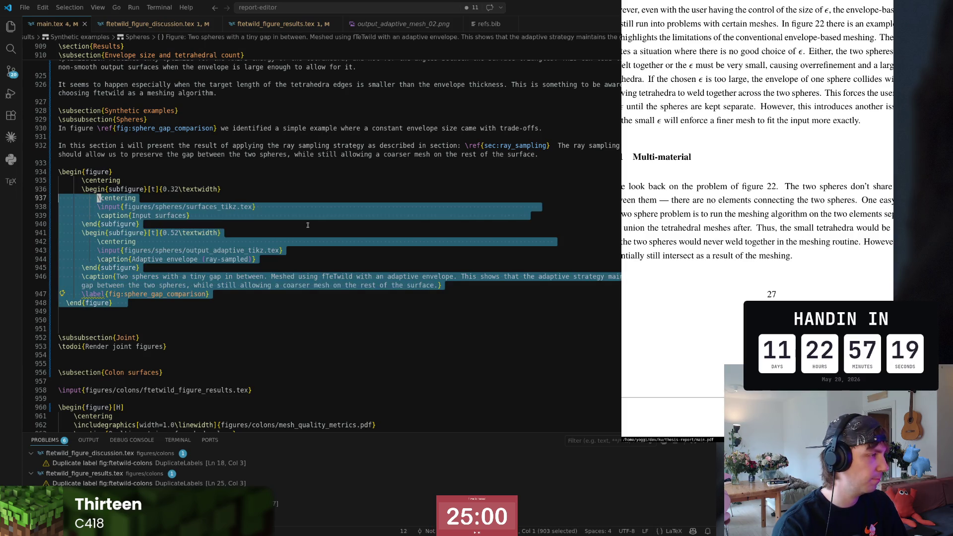
key("shift+Up")
key("shift+Tab")
key("Home")
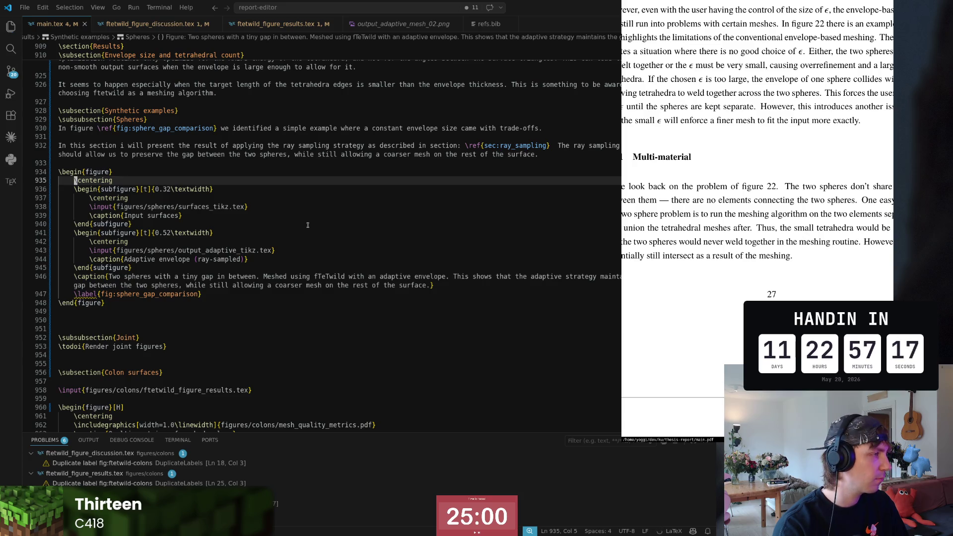
key("Down")
key("Down")
key("Down")
key("Down")
key("Delete")
key("Return")
key("Up")
key("Up")
key("Up")
key("Up")
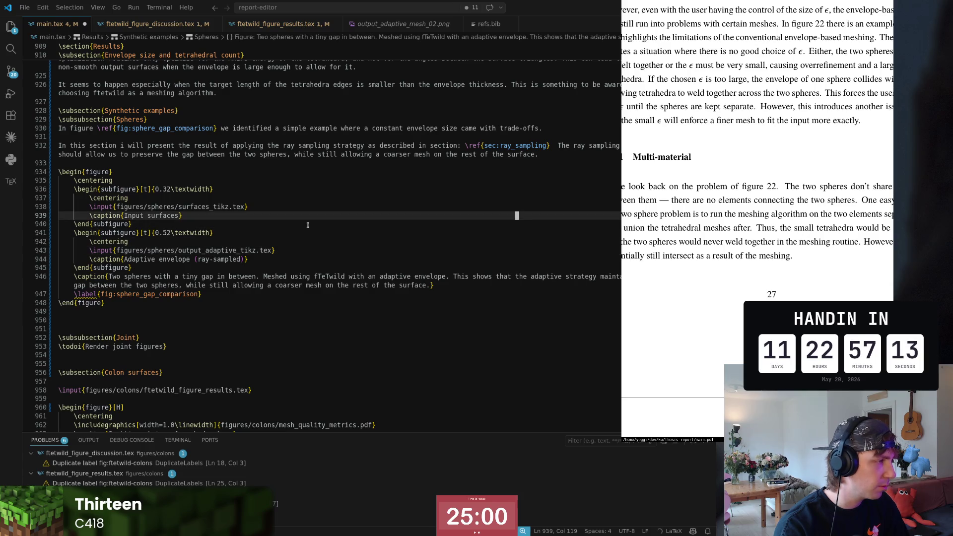
- Reindent the first subfigure and the rest of the figure consistently, then switch to the other code window
key("Home")
key("shift+End")
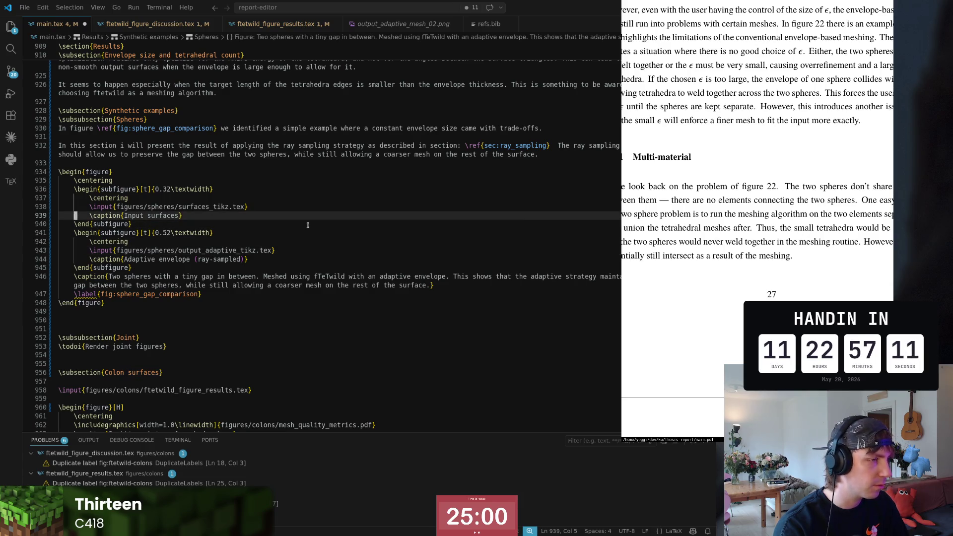
key("End")
key("Home")
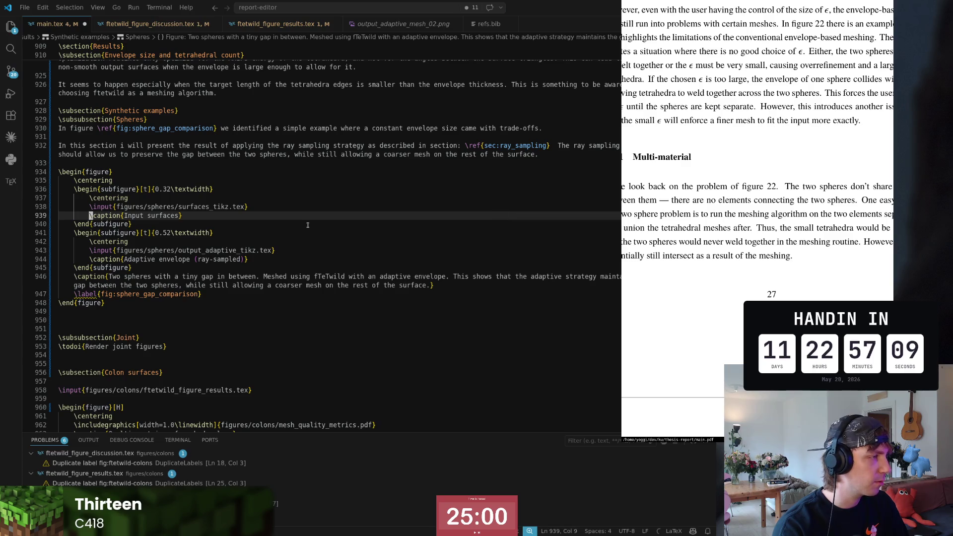
key("Up")
key("Up")
key("shift+Up")
key("shift+Up")
key("shift+Down")
key("shift+Down")
key("shift+Down")
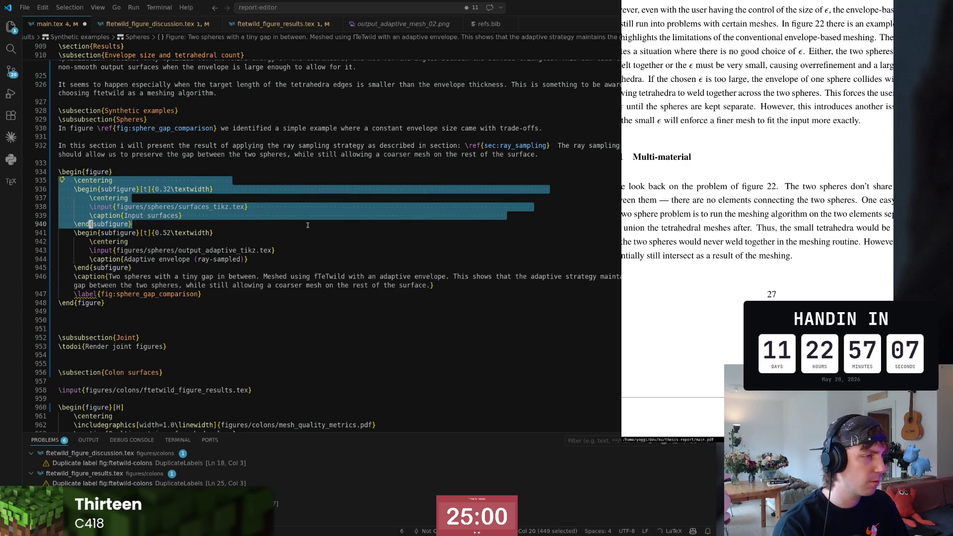
key("shift+Down")
key("shift+Down")
key("shift+Down")
key("shift+Down")
key("shift+Down")
key("shift+Down")
key("shift+Down")
key("shift+Down")
key("Escape")
key("Down")
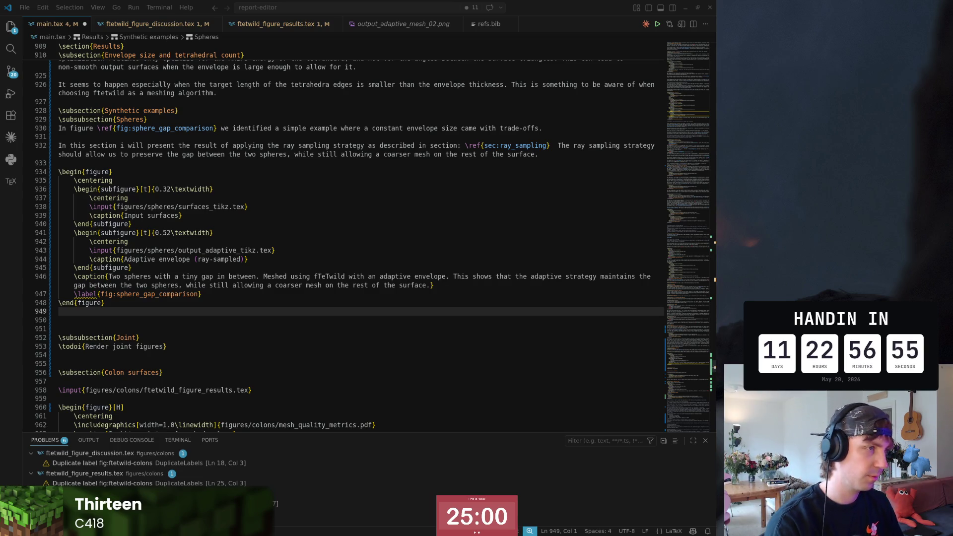
key("super+2")
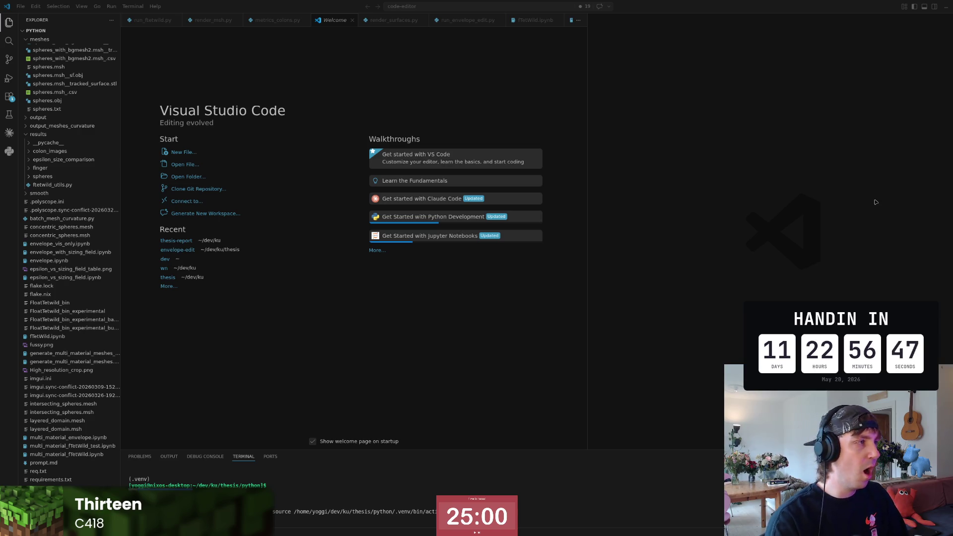
- Return to the report window, show main.tex with the compiled sphere figure in the preview, then switch toward the arXiv paper
key("alt+Tab")
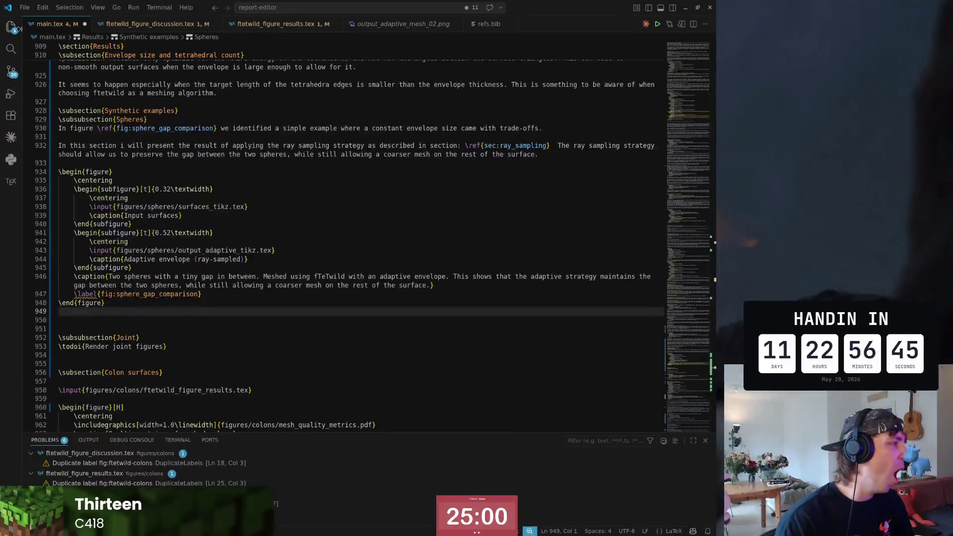
left_click(11, 27)
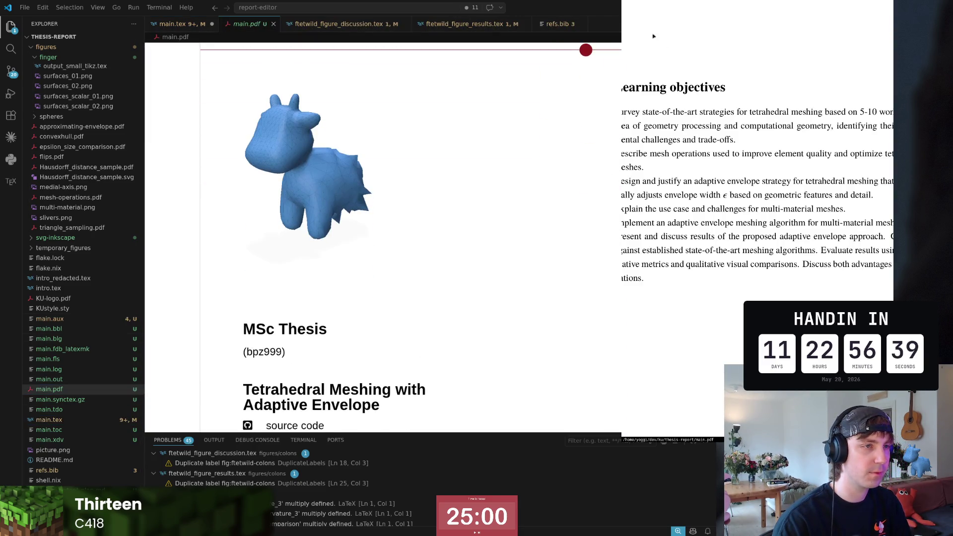
left_click(180, 24)
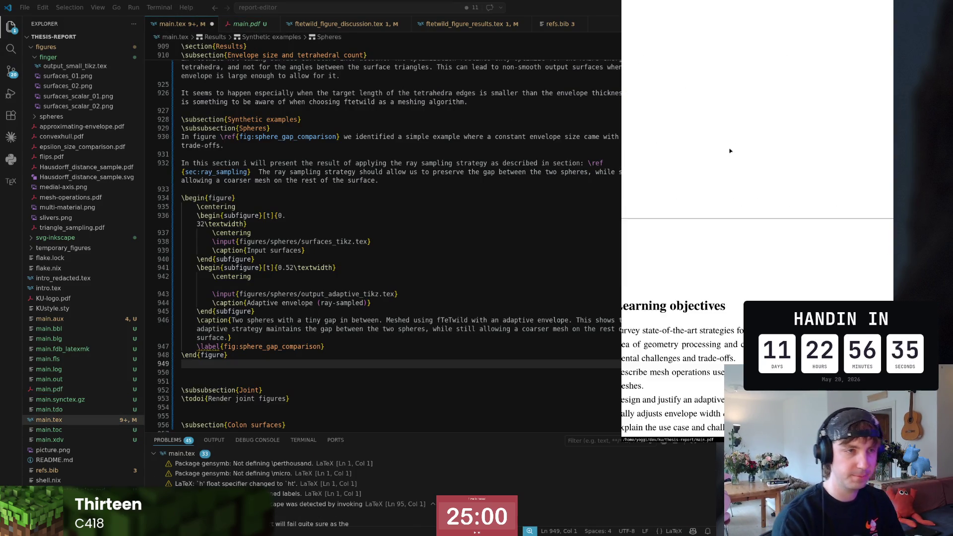
scroll(729, 150, "up", 5)
scroll(730, 150, "up", 5)
scroll(729, 151, "up", 5)
scroll(730, 151, "up", 3)
scroll(730, 150, "up", 5)
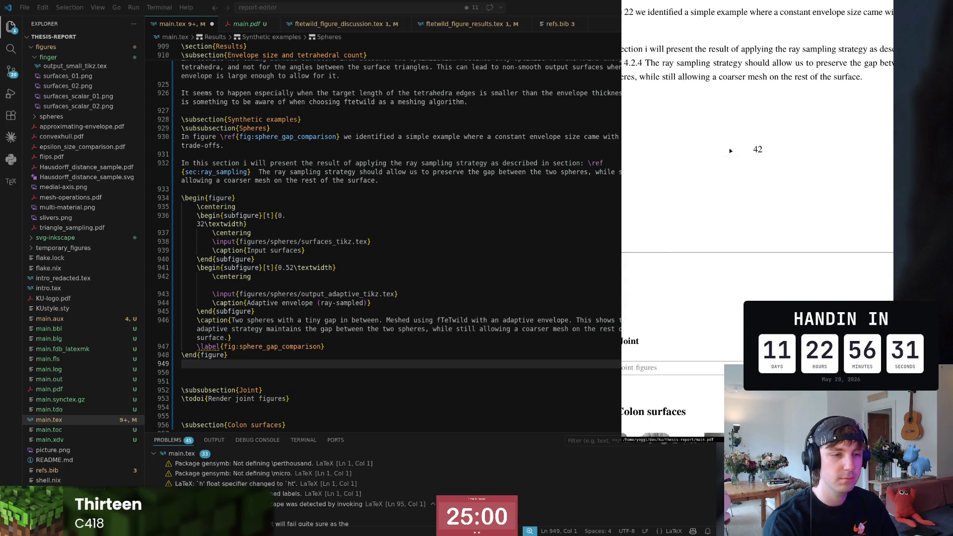
scroll(730, 151, "up", 5)
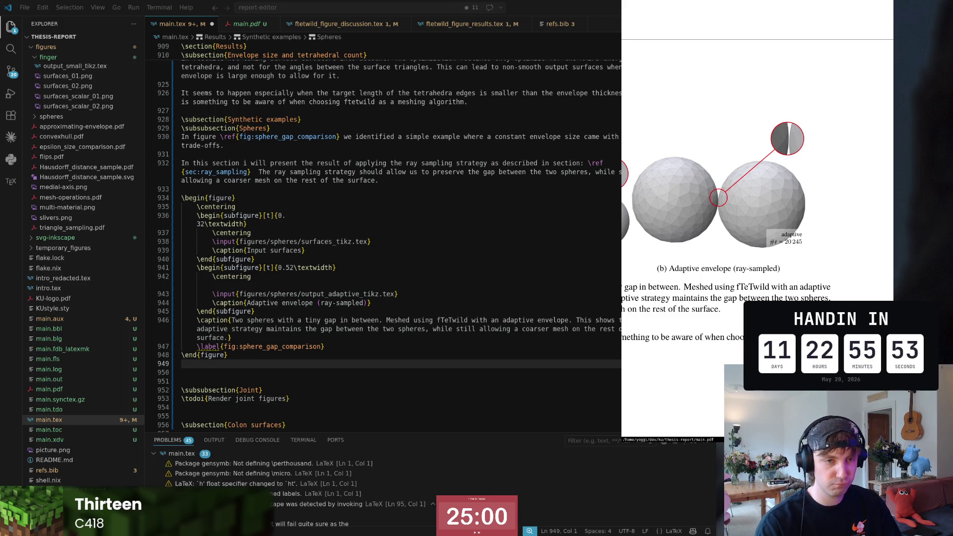
key("super+2")
- Look at page 13 of the arXiv fTetWild paper, then come back to the thesis editor window
key("super+3")
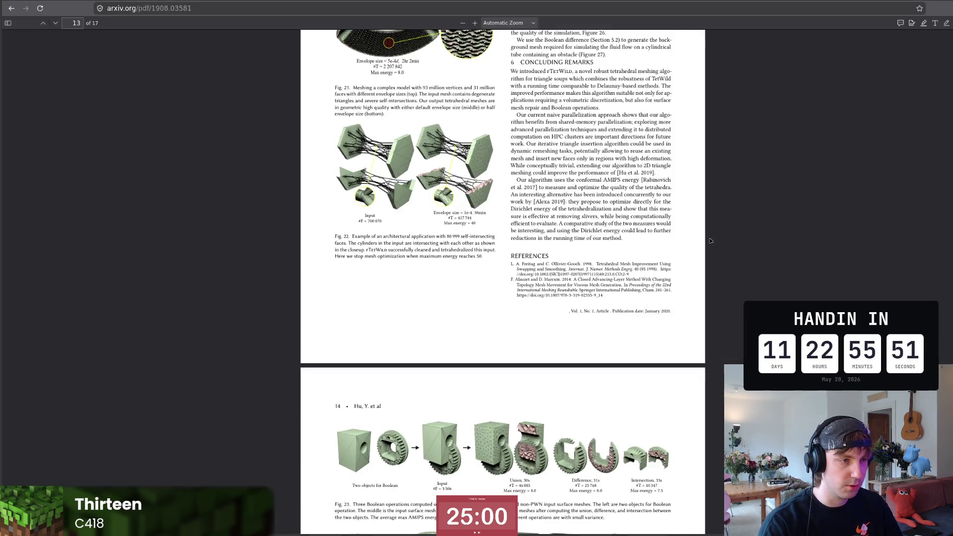
key("super+2")
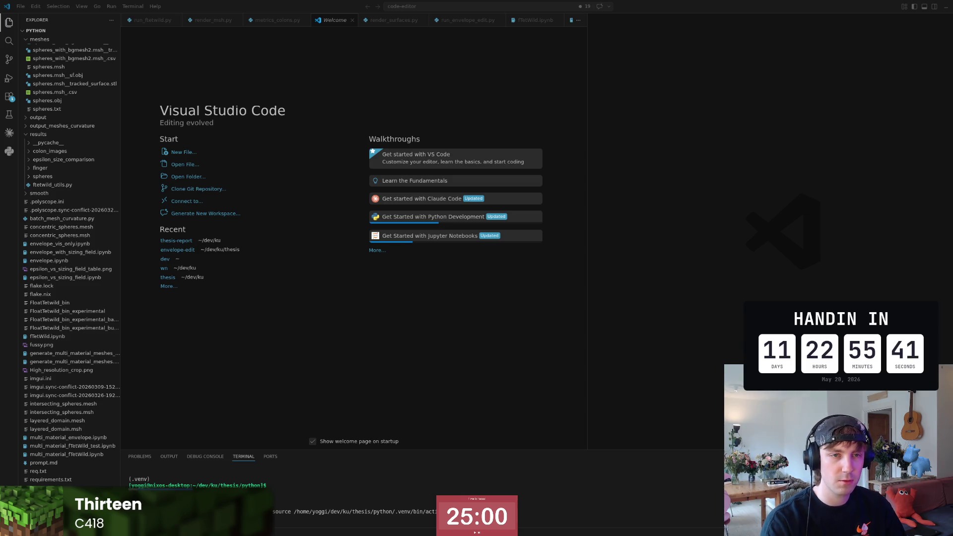
key("alt+Tab")
- Check the second subfigure's width line and move to the end of the ray sampling paragraph
left_click(287, 268)
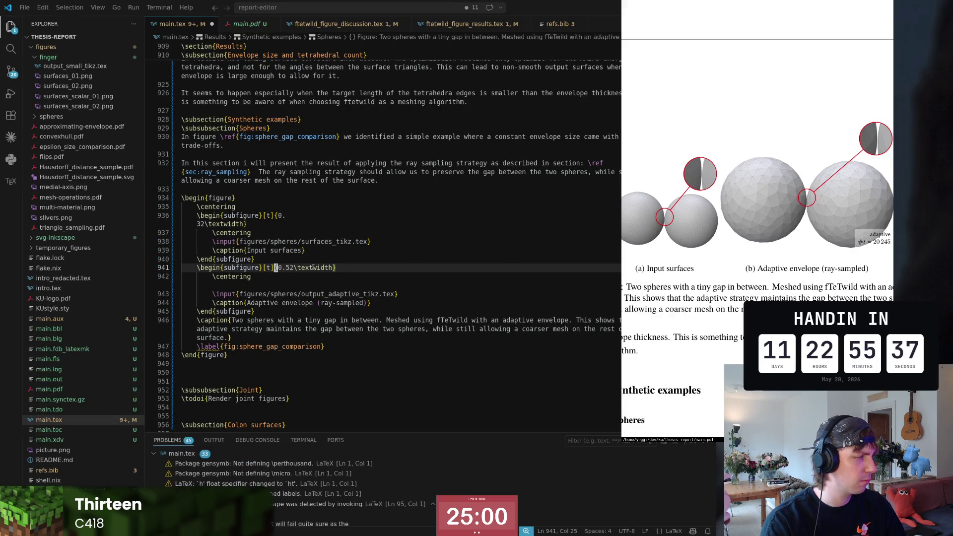
key("Right")
key("Right")
key("Right")
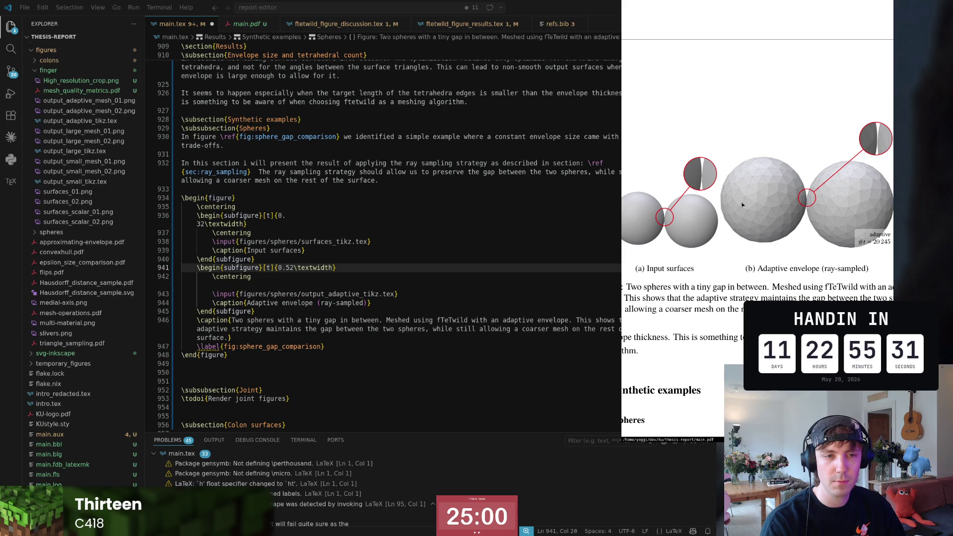
scroll(864, 170, "down", 3)
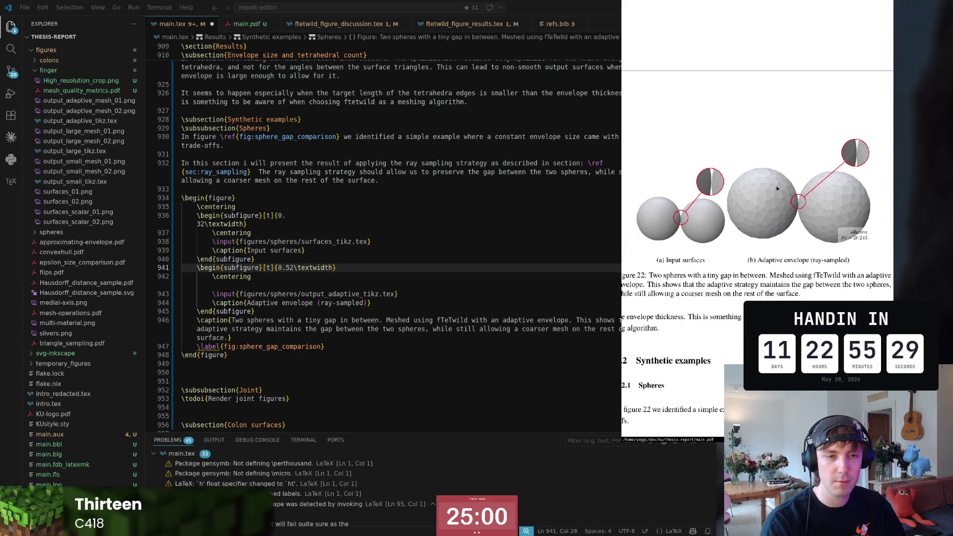
scroll(775, 194, "up", 2)
scroll(775, 194, "down", 2)
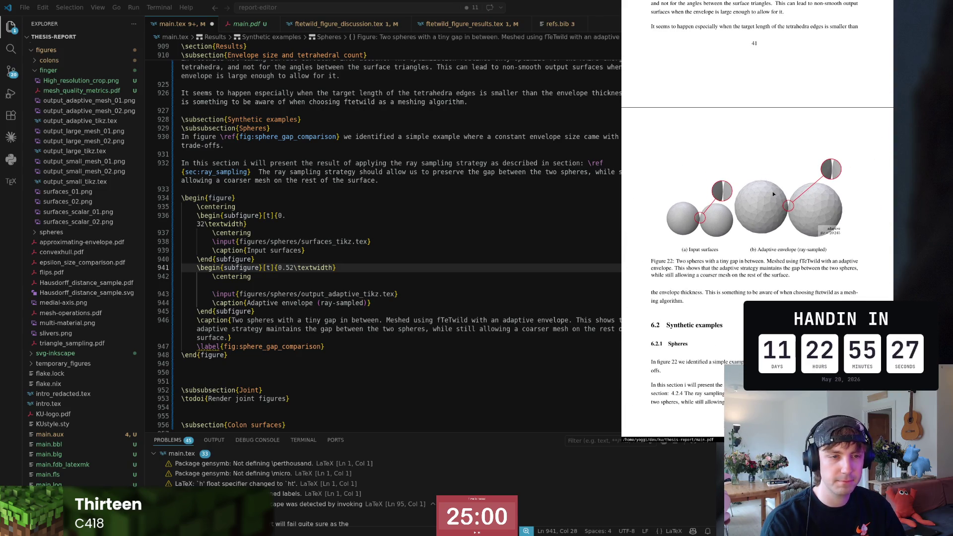
scroll(773, 191, "up", 1)
scroll(716, 298, "down", 2)
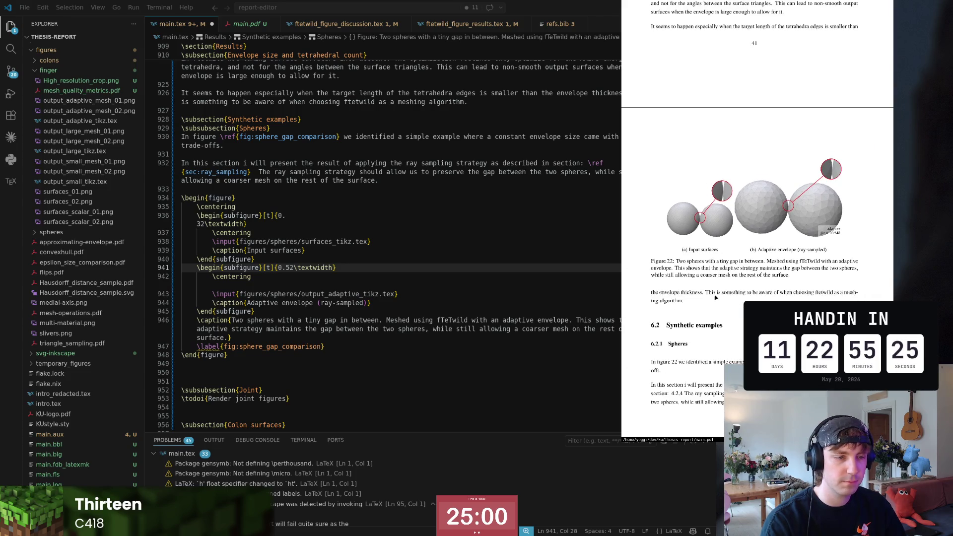
scroll(716, 298, "up", 1)
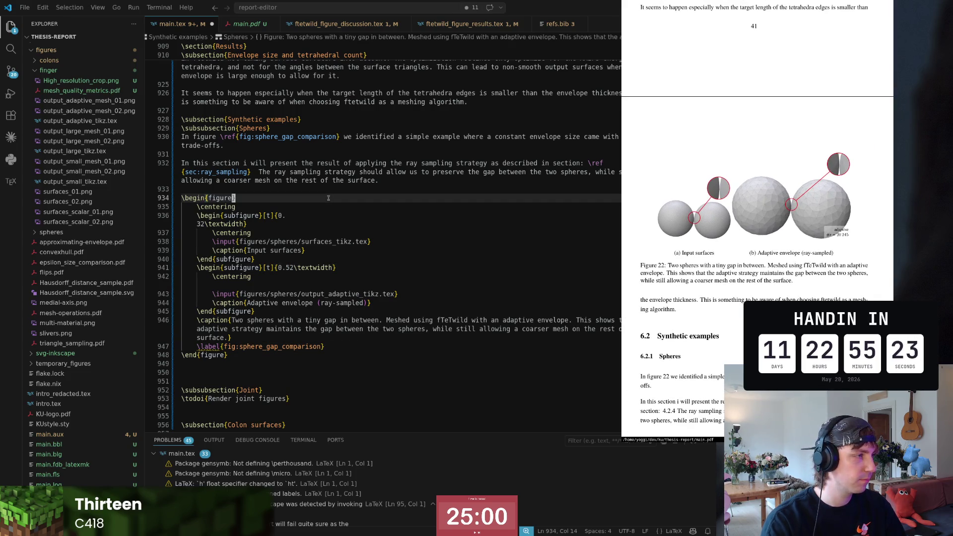
left_click(394, 182)
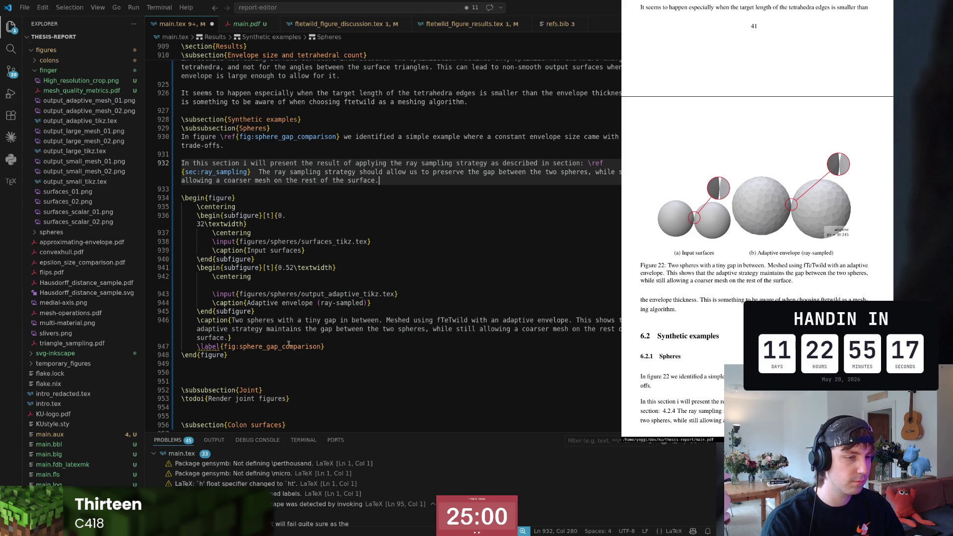
- Make the figure \begin{figure}[H], save, remove the extra blank line after it and close the PDF preview
left_click(265, 198)
type("[H")
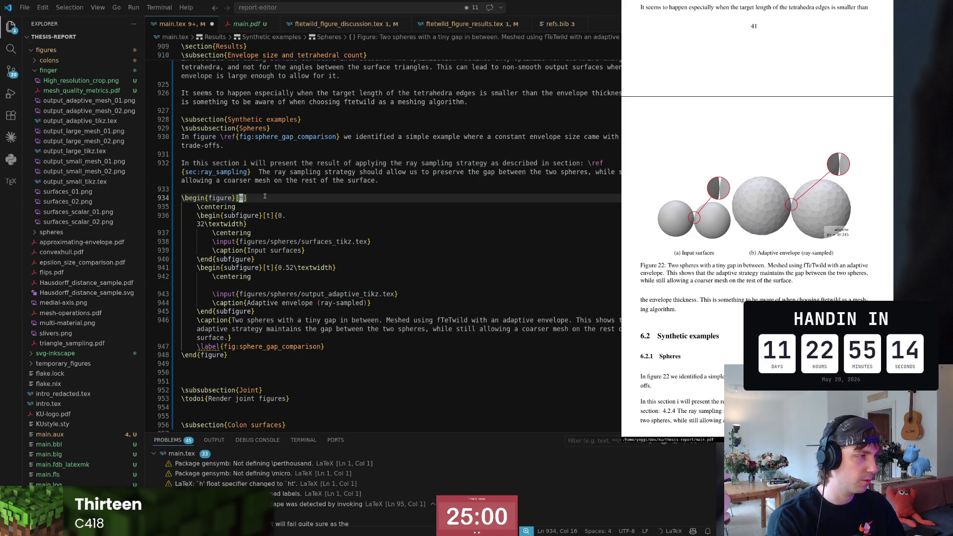
key("ctrl+s")
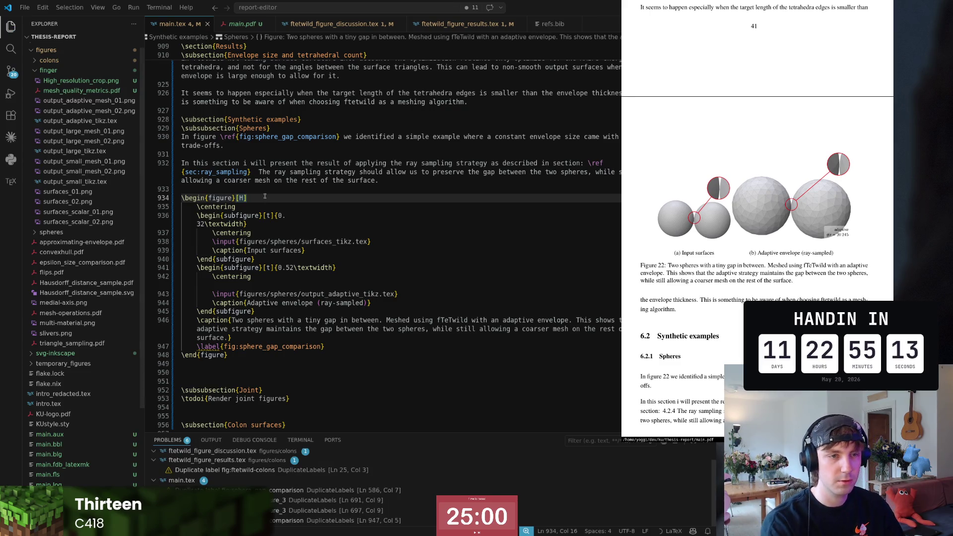
type("H")
scroll(272, 238, "down", 2)
scroll(277, 275, "down", 2)
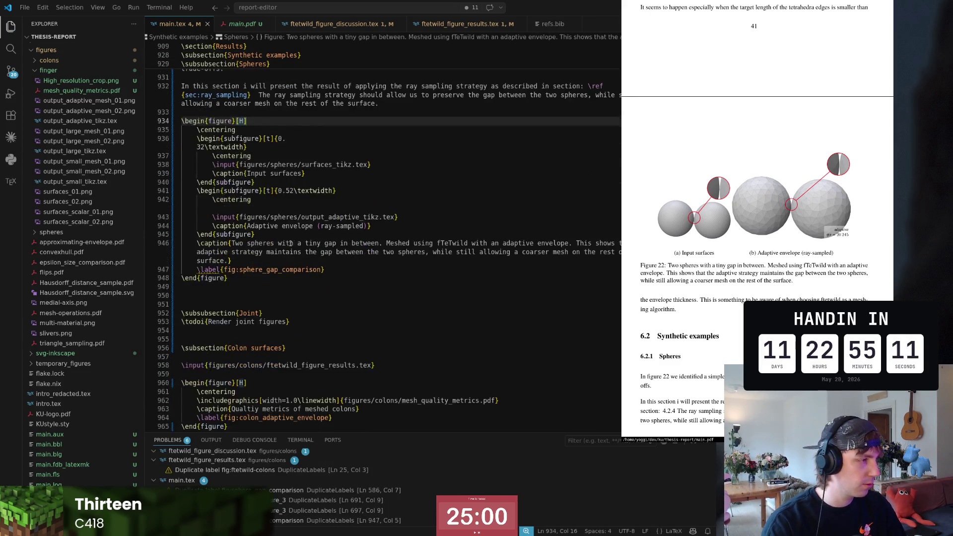
left_click(281, 294)
key("BackSpace")
key("Up")
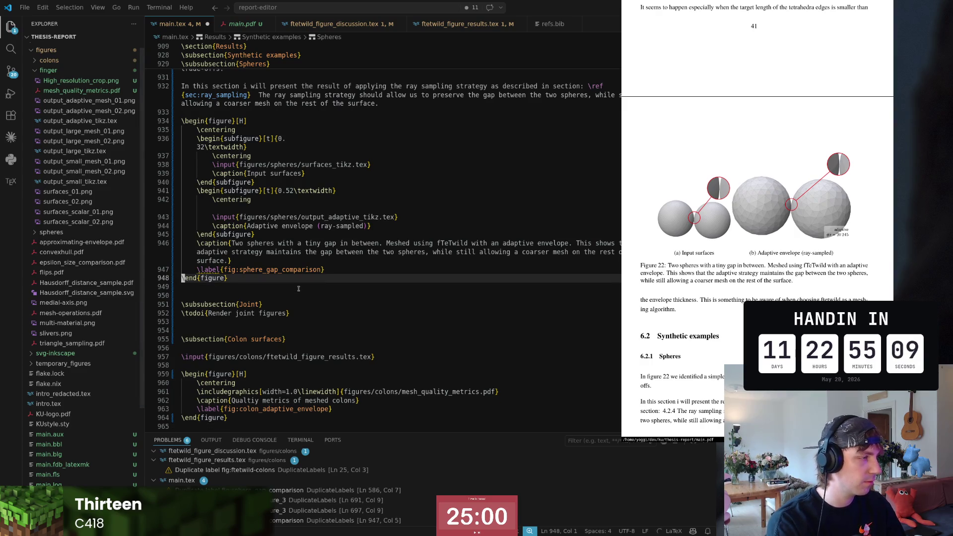
scroll(714, 310, "up", 3)
scroll(715, 310, "up", 5)
scroll(715, 310, "up", 5)
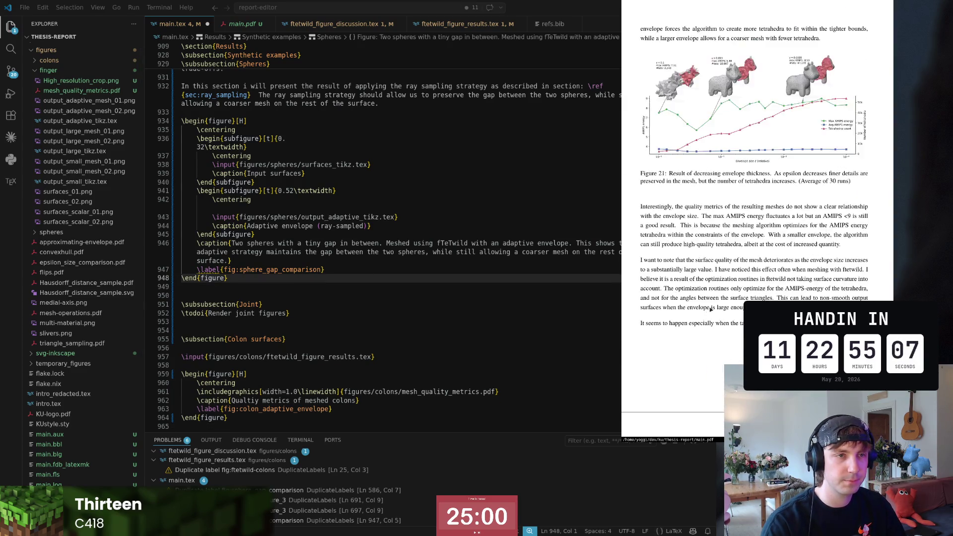
scroll(714, 310, "up", 3)
scroll(722, 310, "up", 3)
scroll(737, 312, "up", 3)
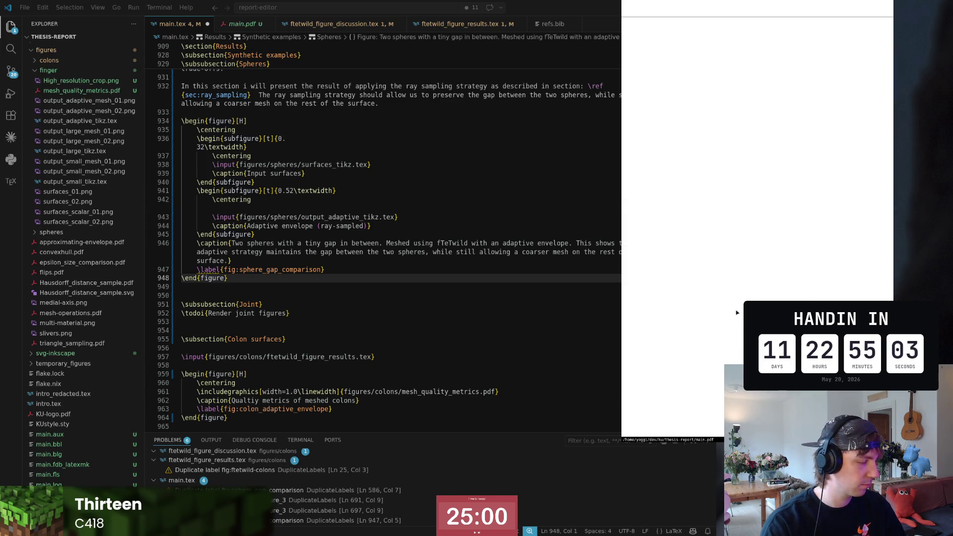
key("q")
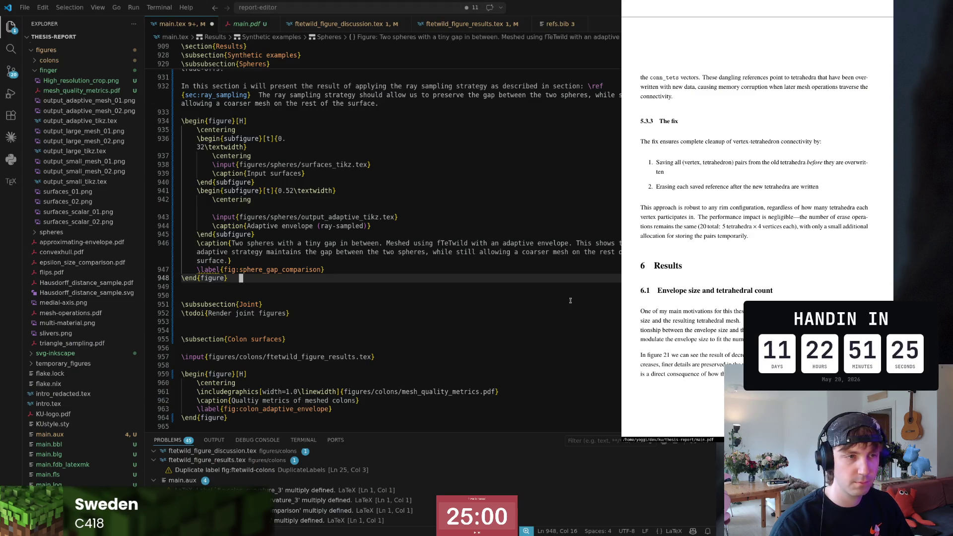
scroll(708, 281, "up", 3)
scroll(711, 282, "up", 5)
scroll(713, 286, "up", 5)
scroll(716, 289, "up", 5)
scroll(716, 289, "up", 5)
scroll(718, 290, "up", 5)
scroll(718, 291, "up", 5)
scroll(718, 292, "up", 5)
scroll(718, 291, "down", 5)
scroll(718, 292, "down", 10)
scroll(718, 292, "down", 10)
scroll(718, 292, "down", 10)
scroll(718, 293, "up", 5)
scroll(718, 292, "up", 5)
scroll(718, 292, "up", 5)
scroll(719, 292, "up", 5)
scroll(717, 292, "up", 5)
scroll(718, 292, "up", 5)
scroll(717, 292, "down", 5)
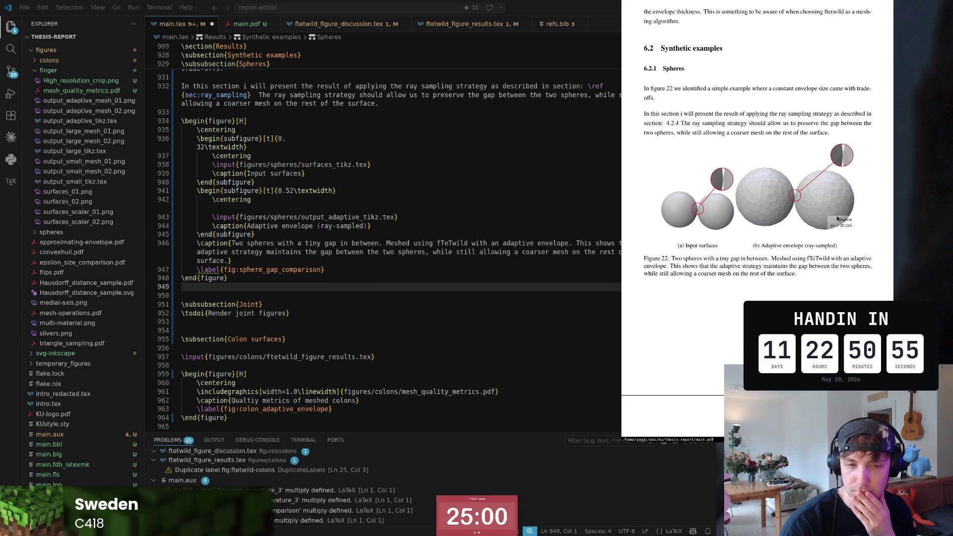
- Bring the rebuilt view to the front after finishing the sphere gap figure
left_click(745, 149)
- Glance at the arXiv paper, return to main.tex and move to the blank line below the figure
key("alt+Tab")
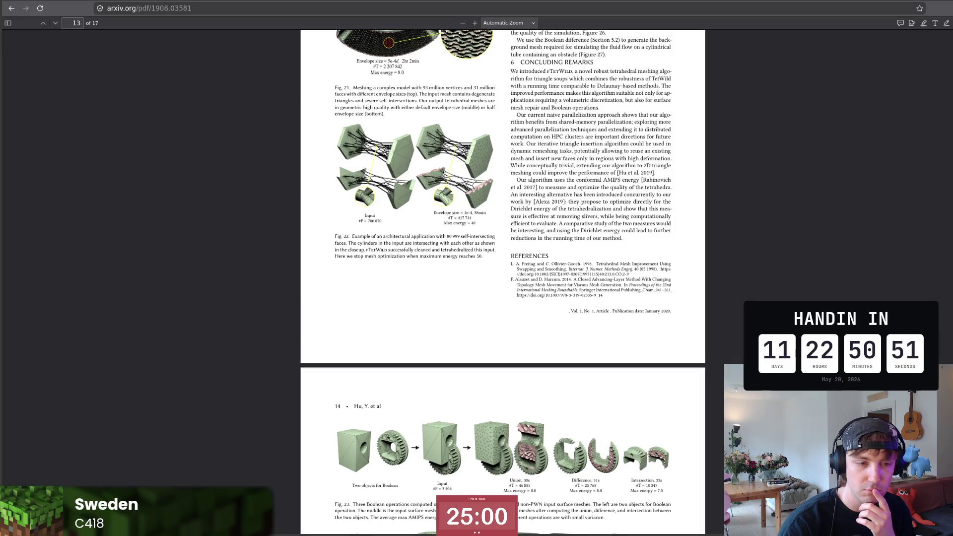
key("alt+Tab")
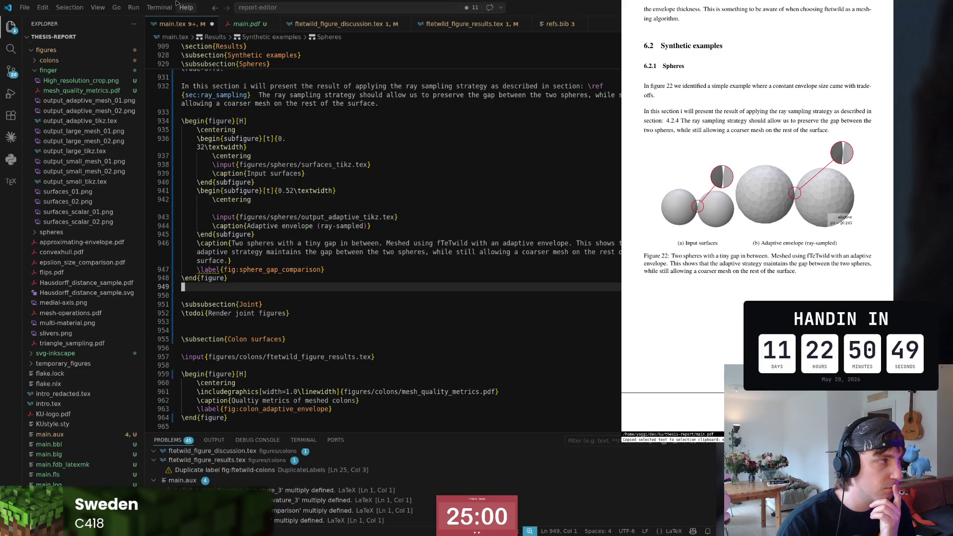
key("Down")
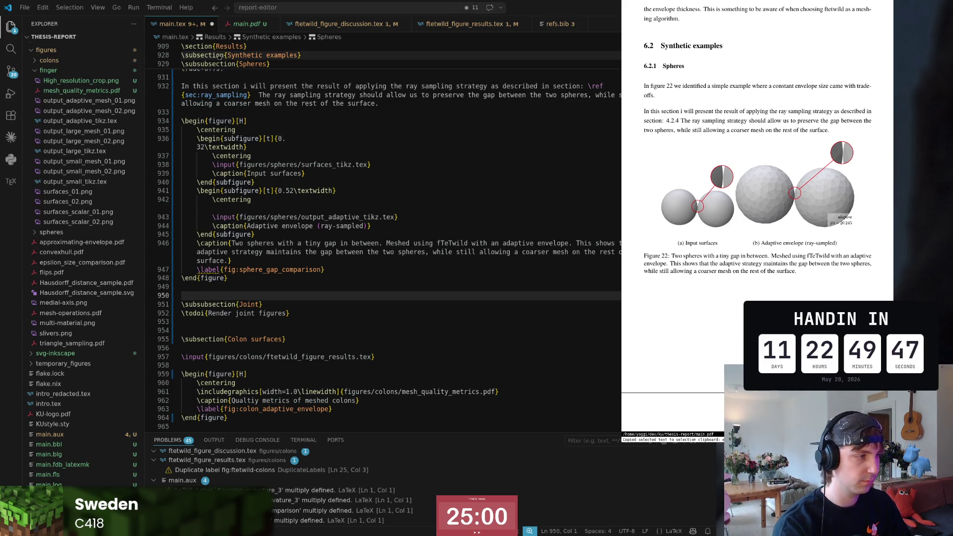
key("ctrl+z")
key("ctrl+z")
key("ctrl+z")
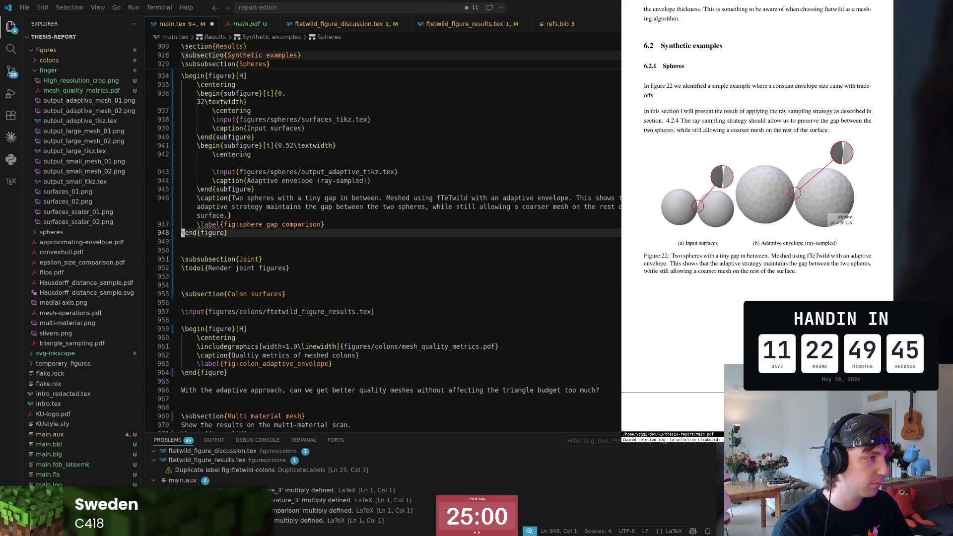
key("ctrl+z")
key("ctrl+z")
key("ctrl+z")
key("ctrl+z")
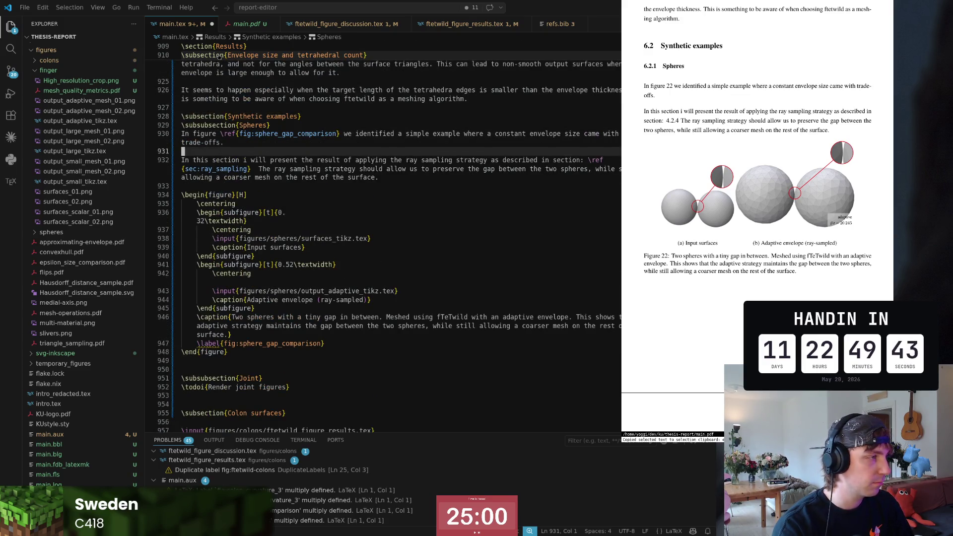
key("ctrl+z")
key("ctrl+z")
- Delete the gap-preservation sentence and start the paragraph with 'In figure \ref{...}'
key("Right")
key("Right")
key("Right")
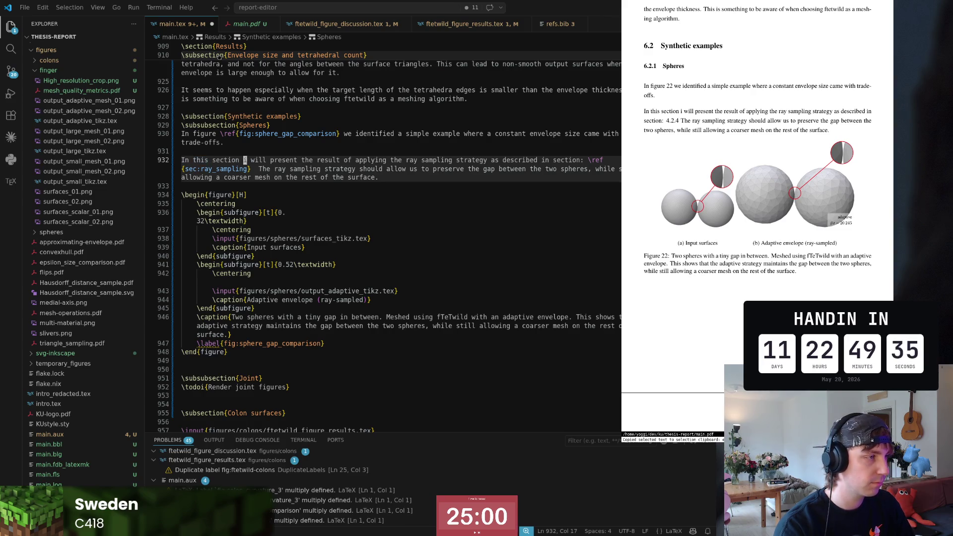
key("w")
key("w")
key("w")
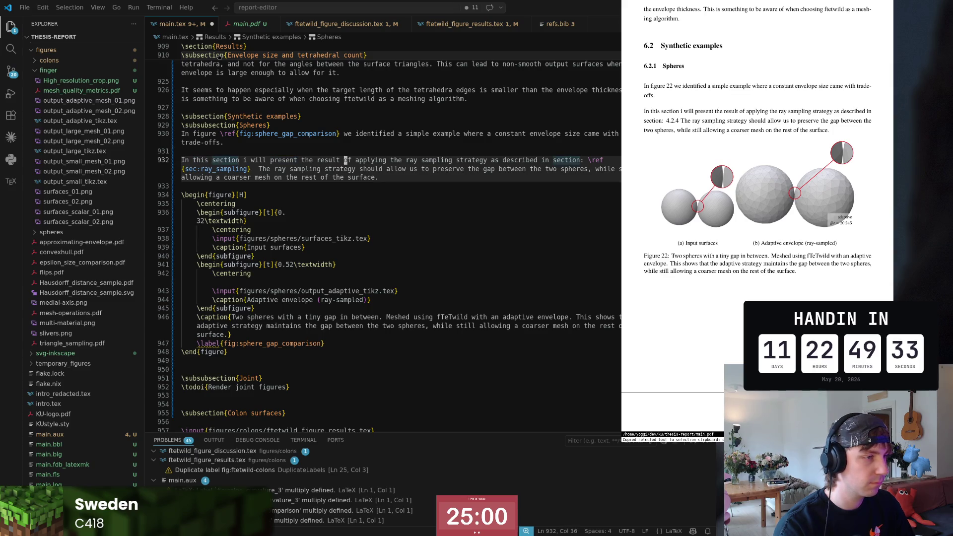
key("w")
key("w")
key("w")
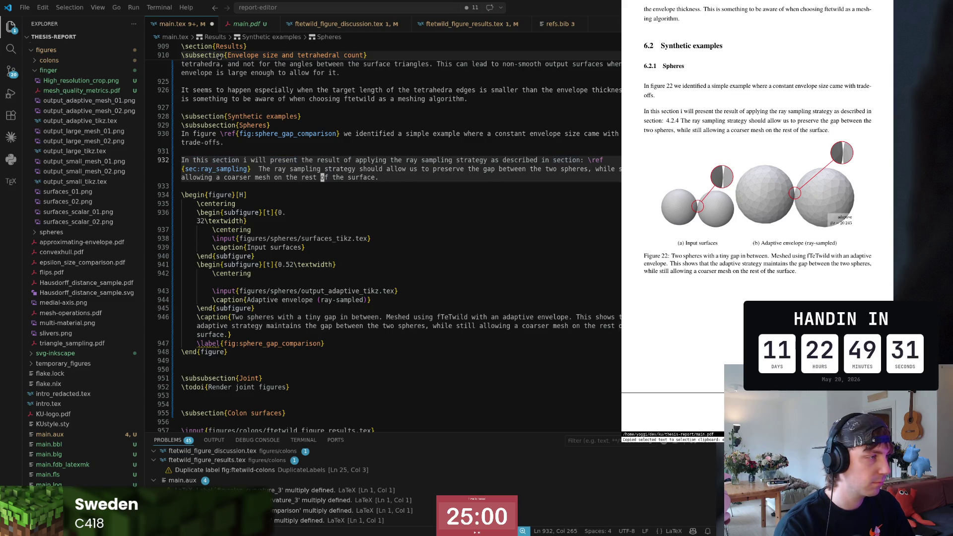
key("b")
key("b")
key("b")
key("b")
key("b")
key("b")
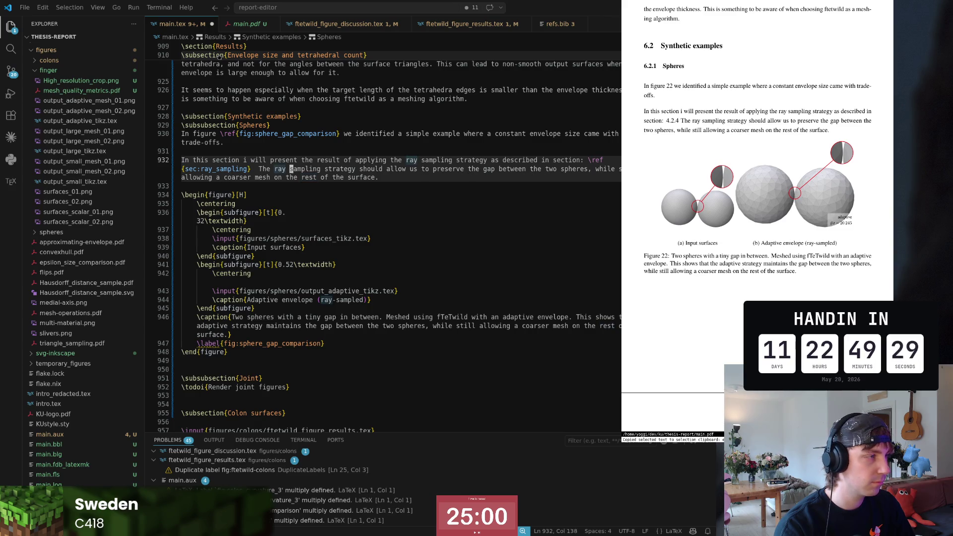
key("shift+d")
type("0dwiIn figure")
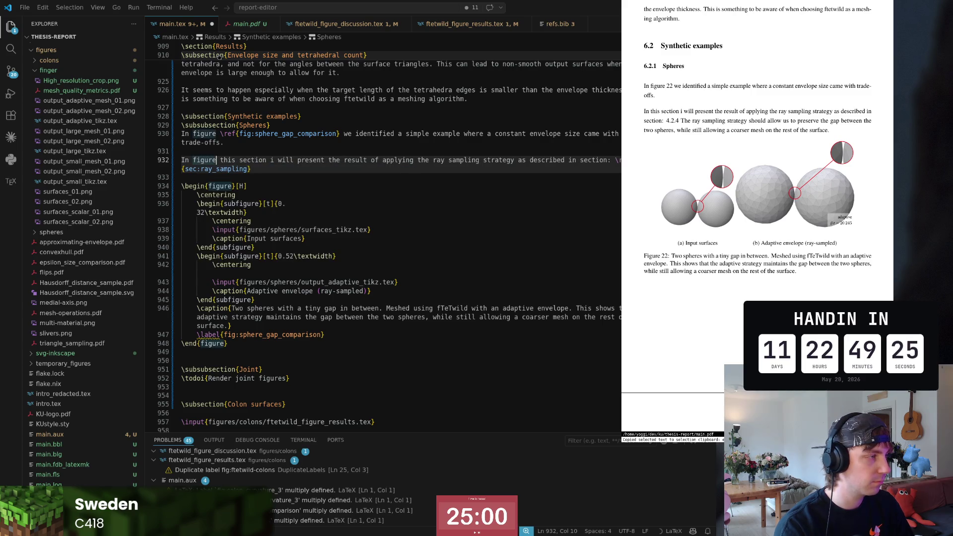
type("\\")
key("BackSpace")
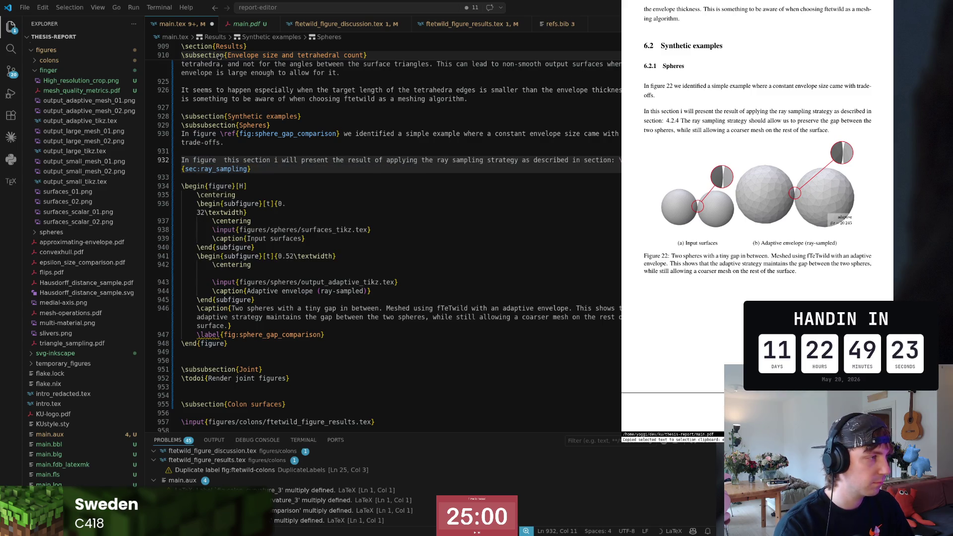
type("\\")
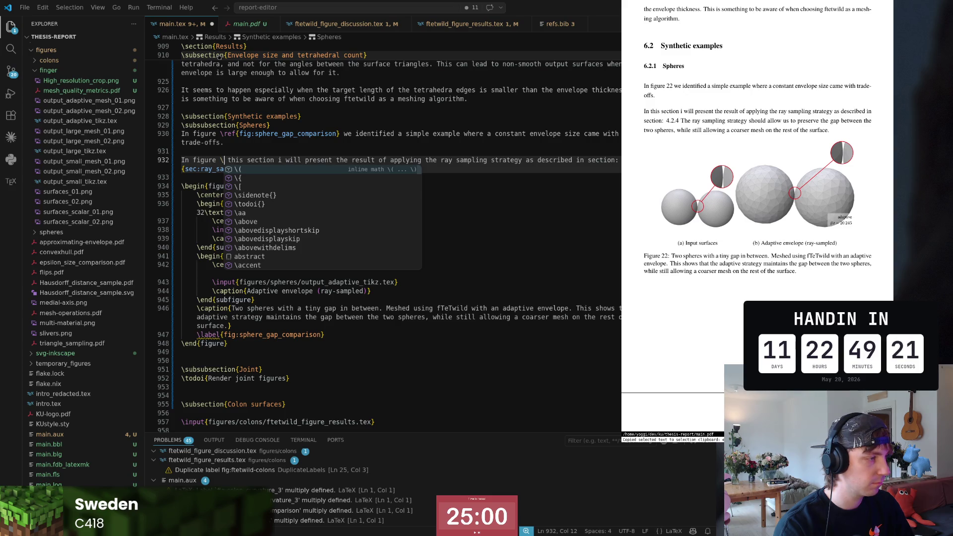
type("ref{")
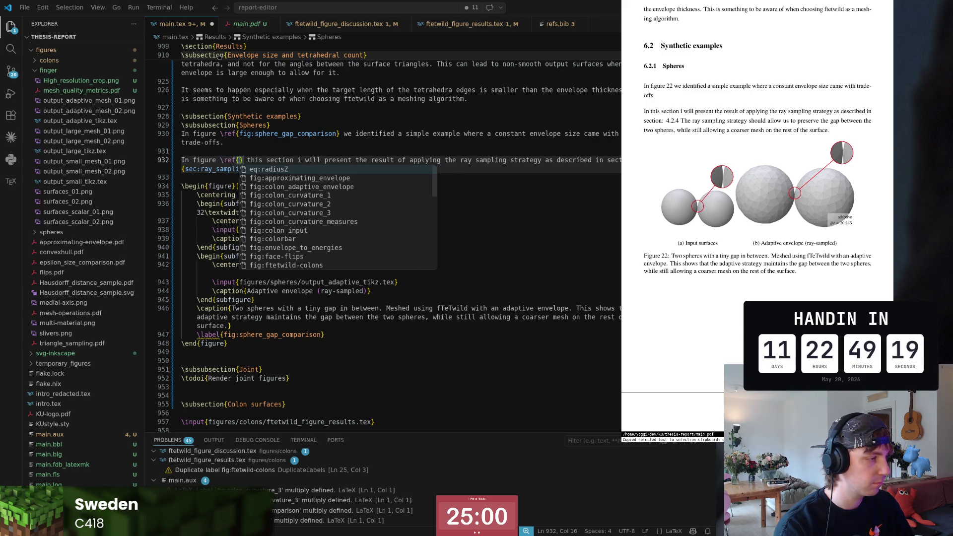
type("sph")
- Rename the label to fig:sphere_gap_comparison_result, complete the reference to match, and save
key("Down")
key("Down")
key("Down")
key("Down")
key("Down")
key("Down")
key("Down")
key("Down")
type("_re")
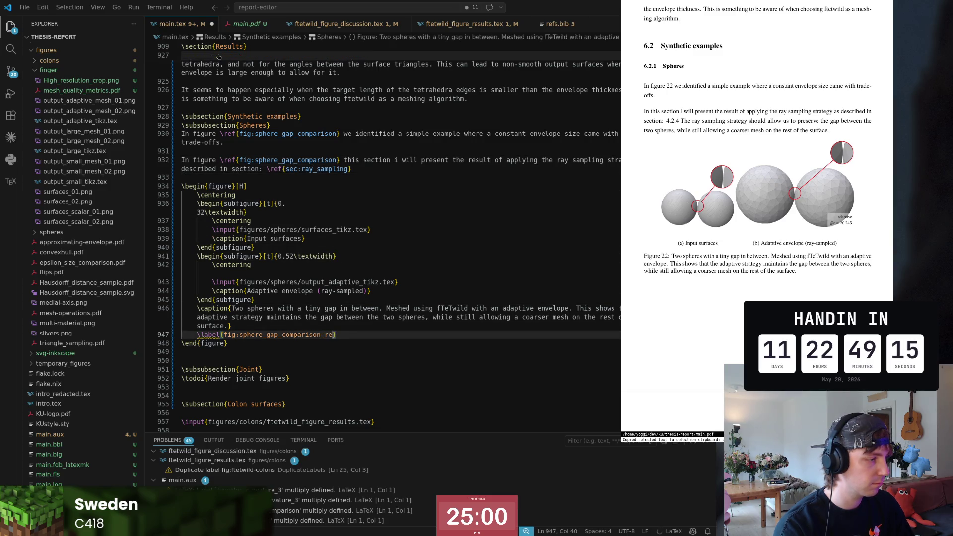
key("Up")
key("Up")
key("Up")
key("Up")
key("Up")
key("Up")
key("Up")
key("Up")
key("Up")
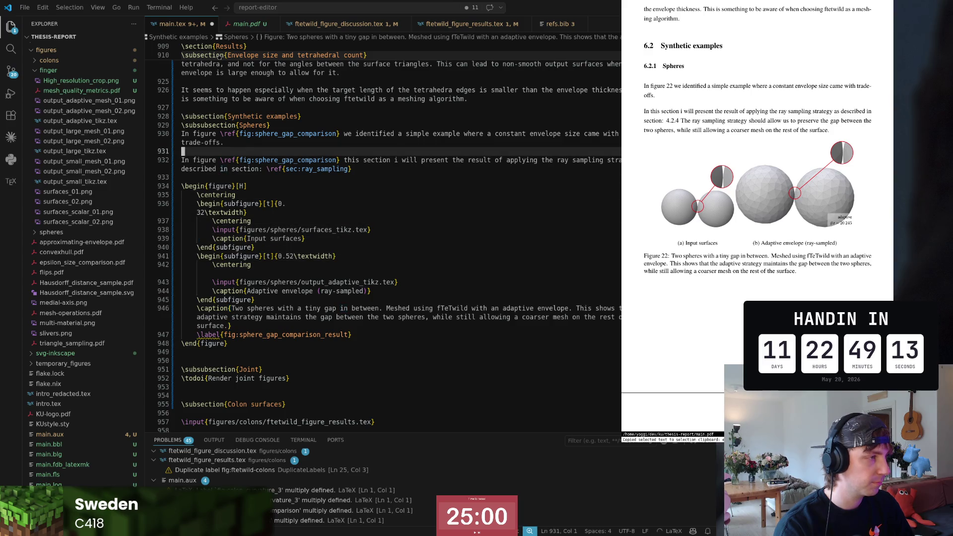
key("Up")
key("Up")
key("Up")
type("_re")
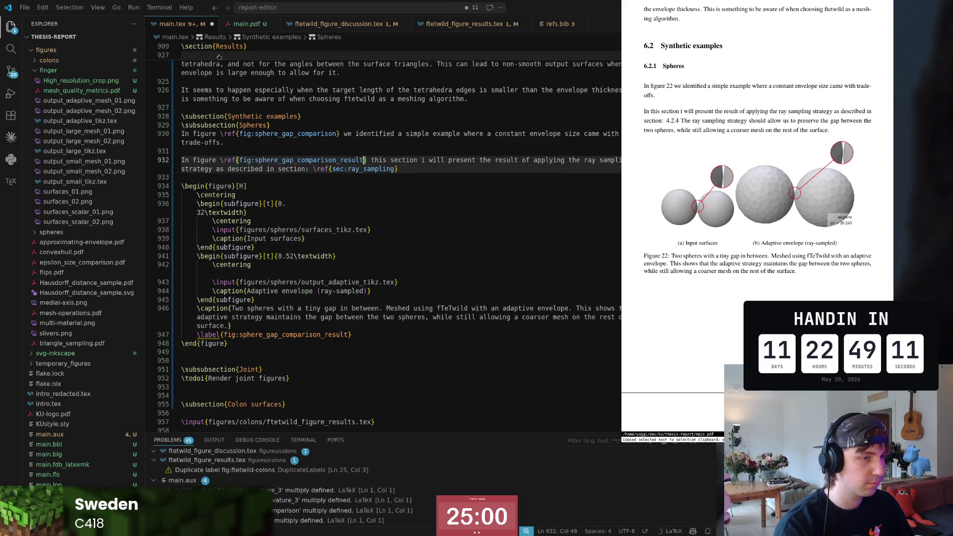
key("Return")
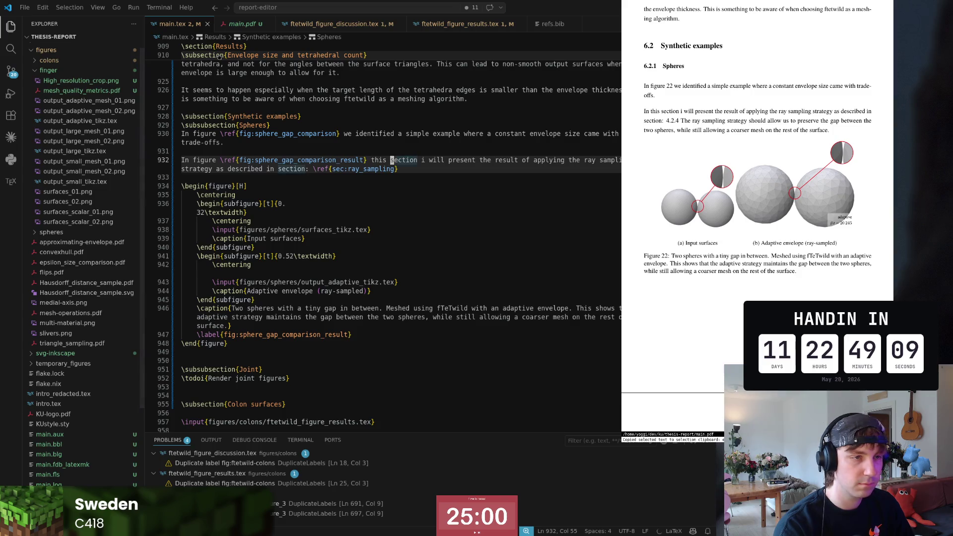
key("Home")
key("Right")
key("Right")
key("Right")
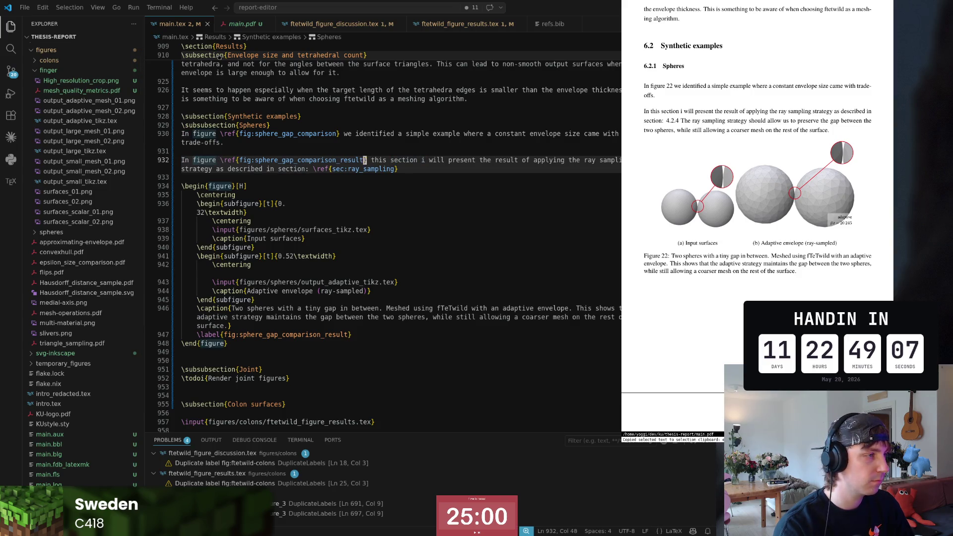
key("ctrl+Left")
key("ctrl+Left")
key("ctrl+Left")
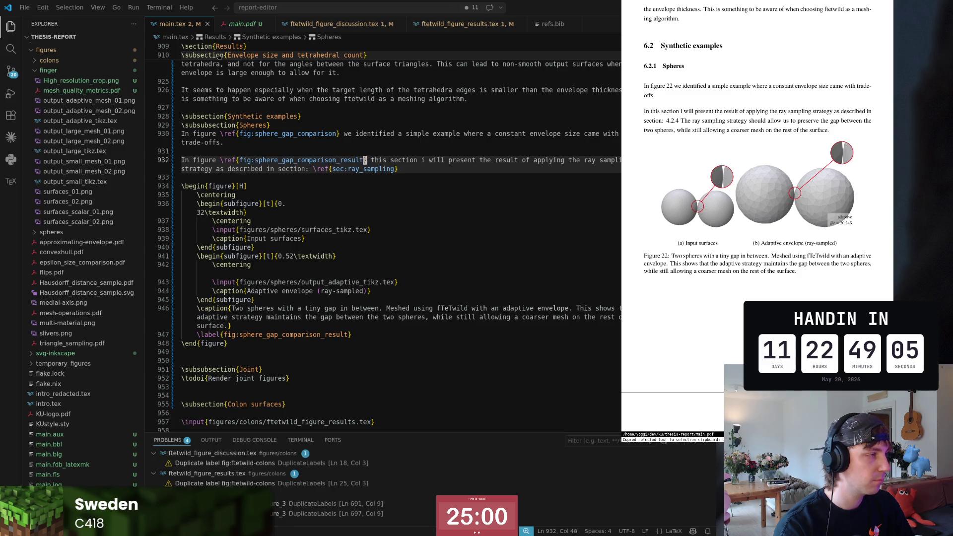
- Replace the phrase with Copilot's first-person rewrite of the sentence
key("ctrl+Left")
key("ctrl+Left")
key("ctrl+Left")
key("ctrl+Delete")
type("I ")
type("present")
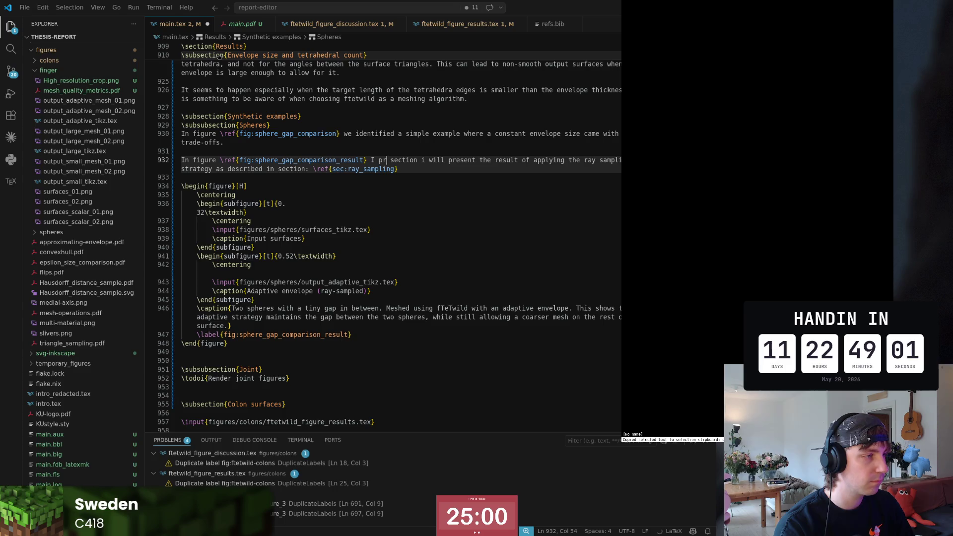
type("the result of")
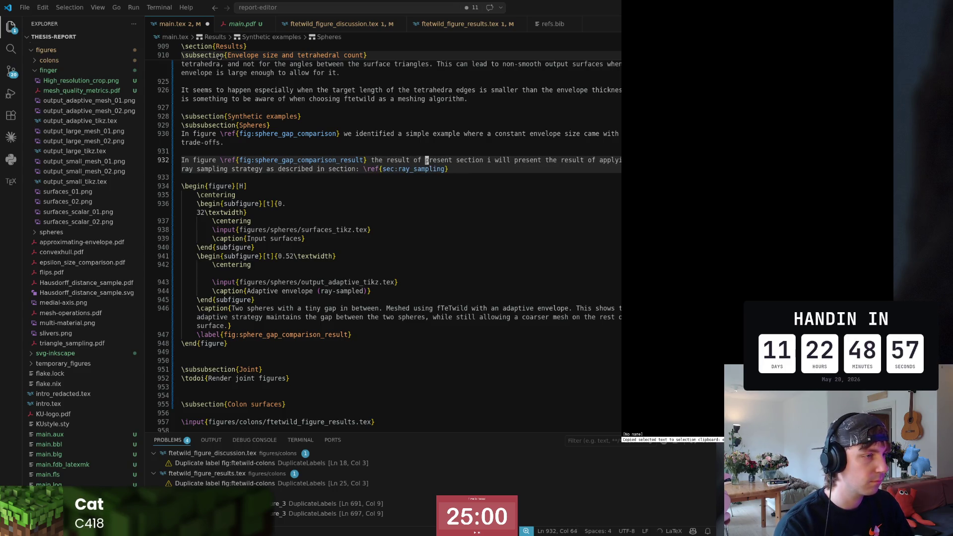
key("Left")
key("Left")
key("Tab")
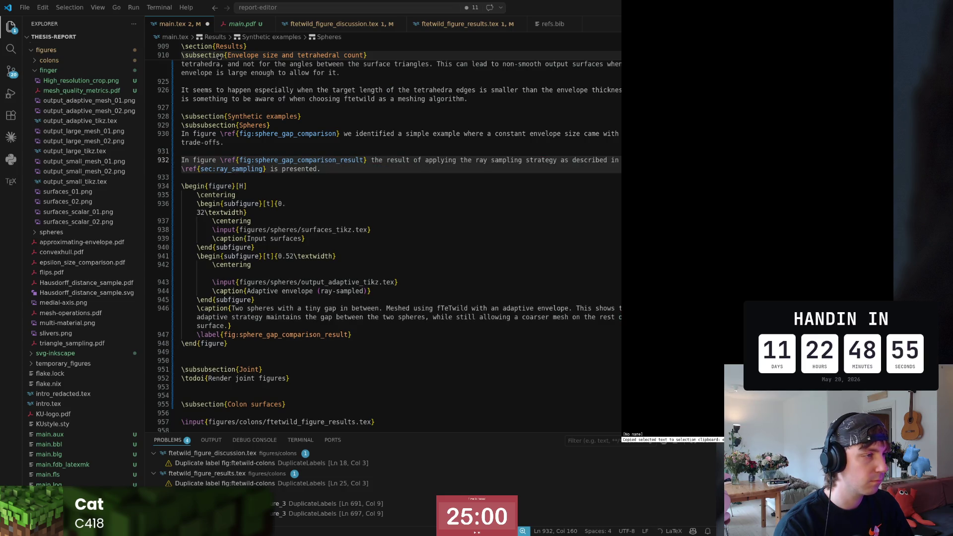
key("ctrl+Right")
key("ctrl+Right")
key("ctrl+Right")
key("ctrl+Right")
key("ctrl+Right")
key("ctrl+Right")
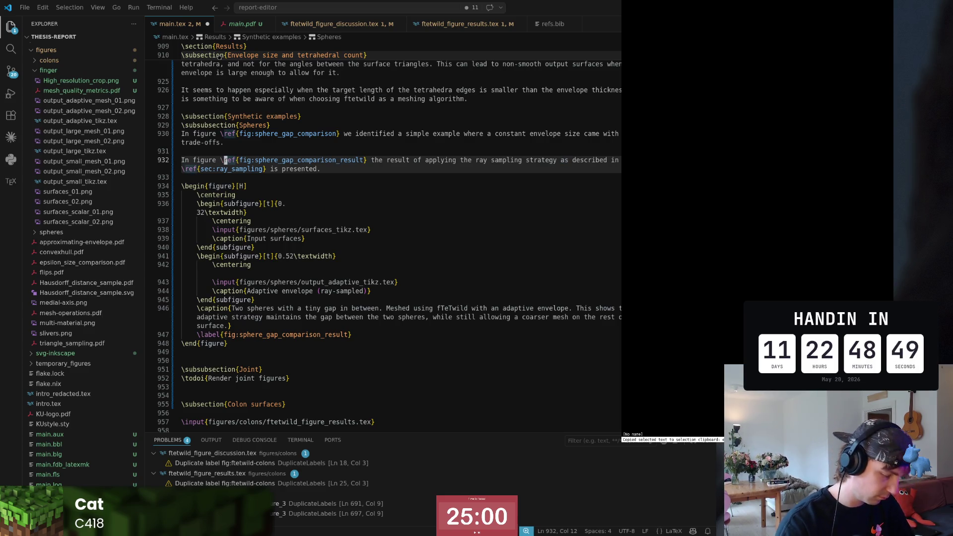
- Change the opening 'In figure' to 'Figure' and insert the verb 'shows' before the result
key("Left")
key("shift+Home")
type("Figure")
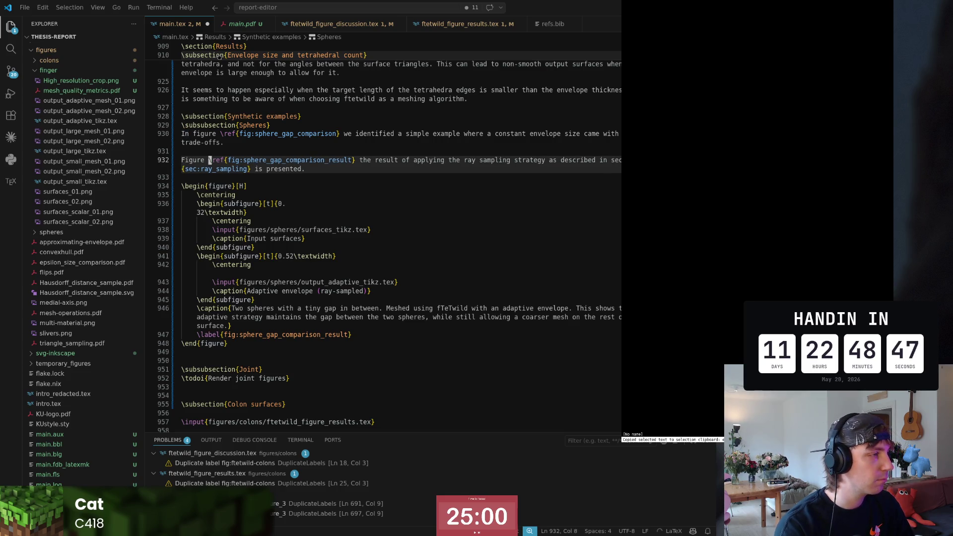
key("Right")
key("Right")
key("Right")
key("ctrl+Left")
type("shows")
key("End")
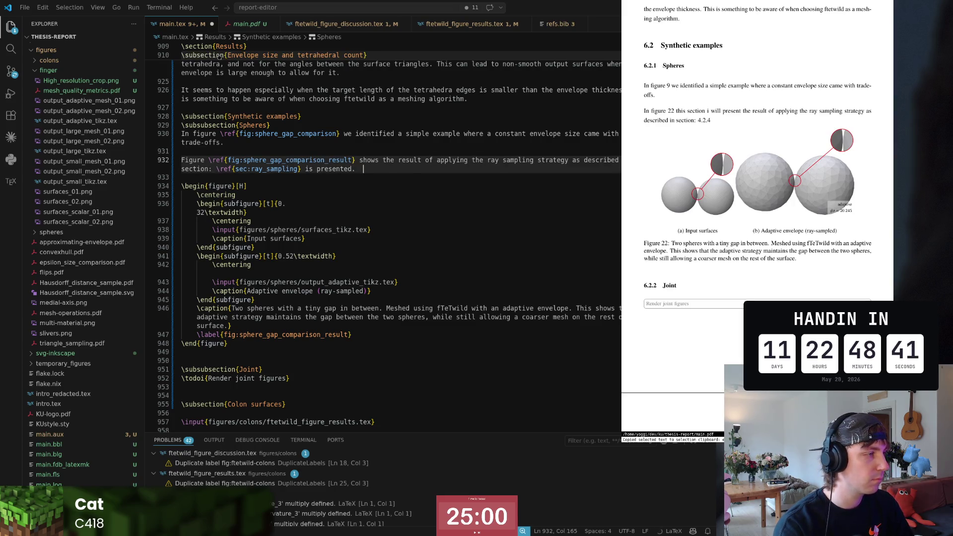
- End the sentence with 'on this example.' without the colon, save, and move down to the figure
key("Left")
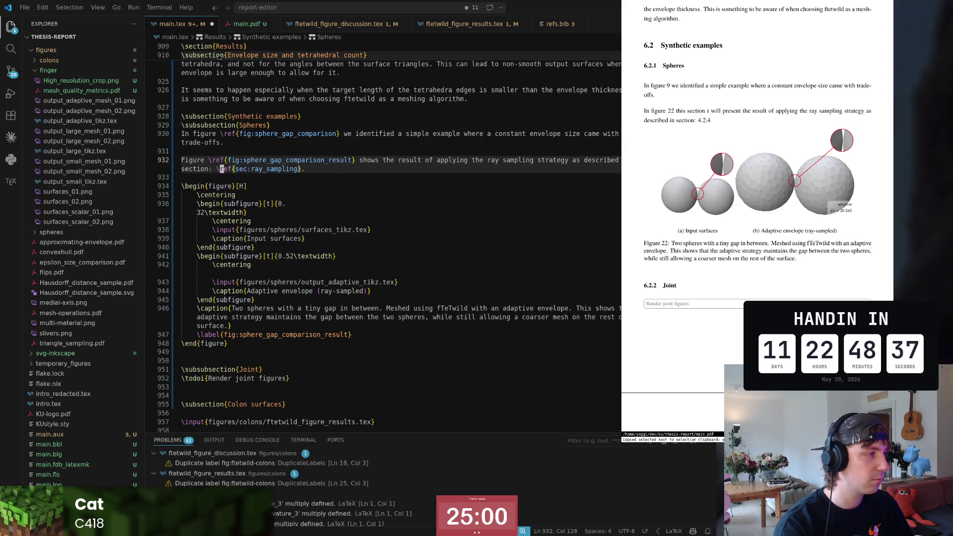
key("End")
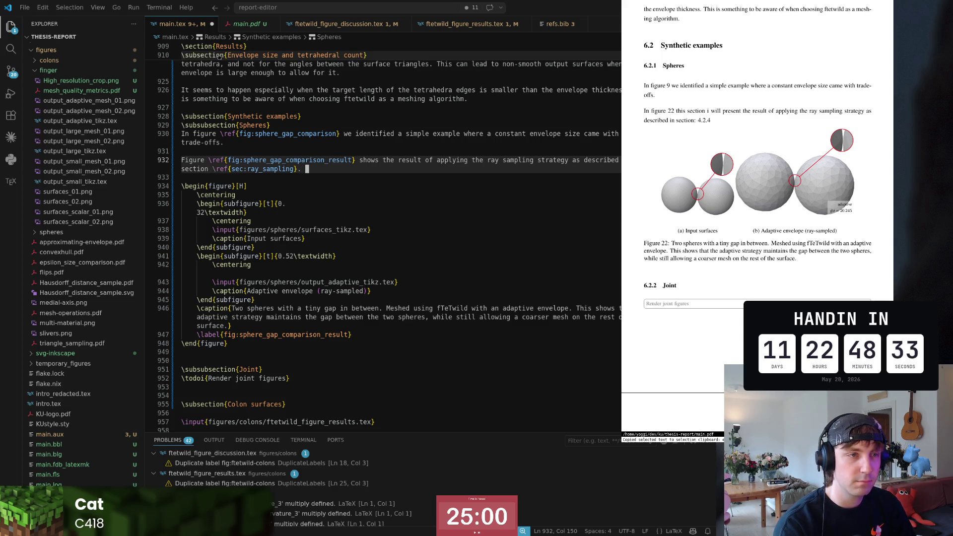
key("Up")
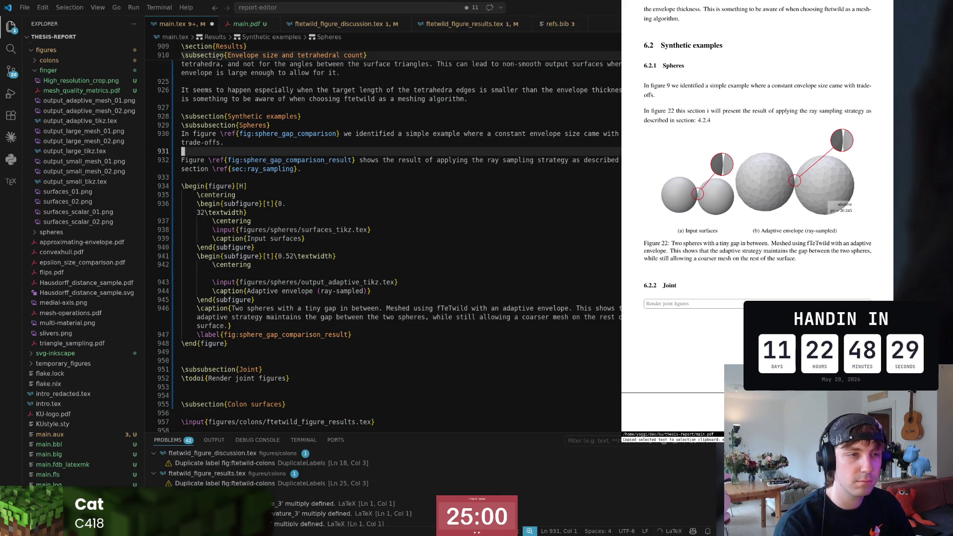
key("Down")
key("Down")
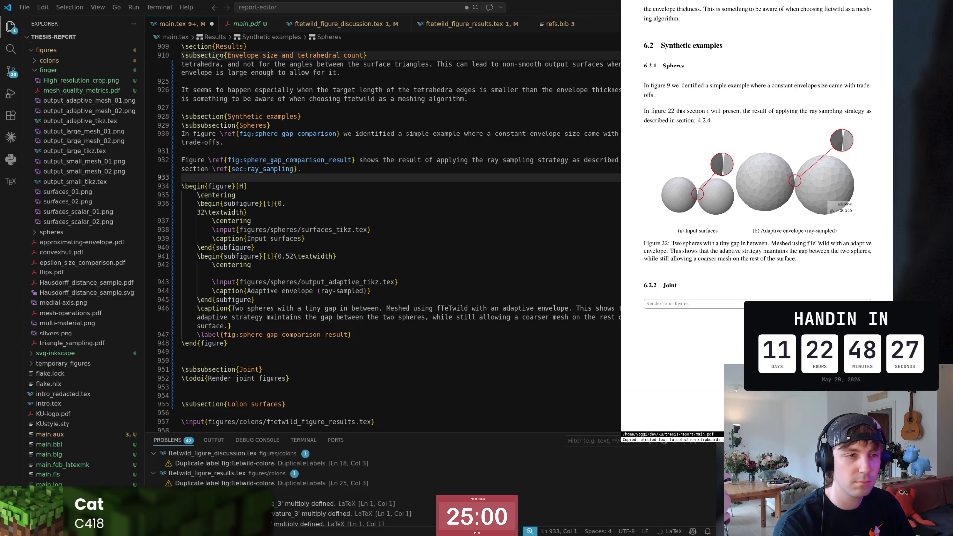
key("Up")
key("End")
key("Left")
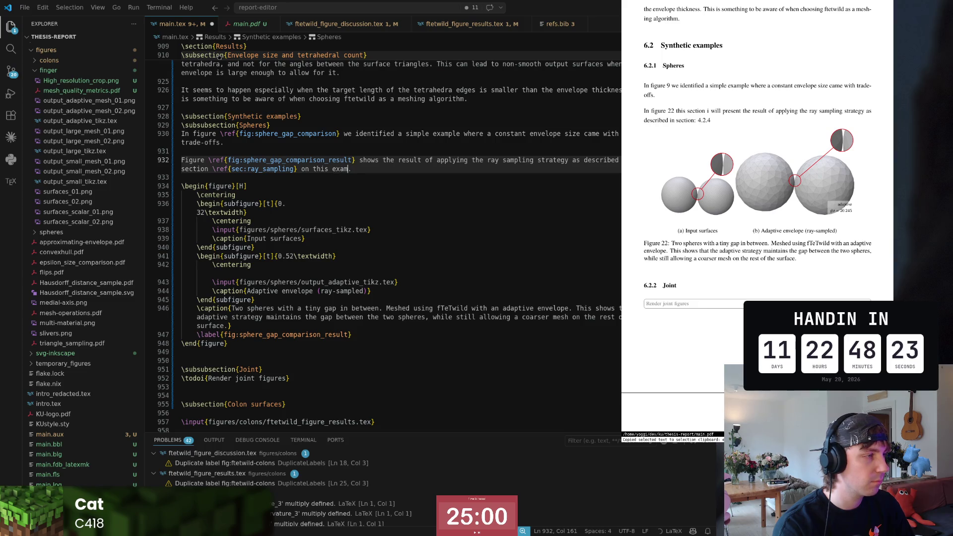
type(".")
key("Return")
key("Delete")
key("Down")
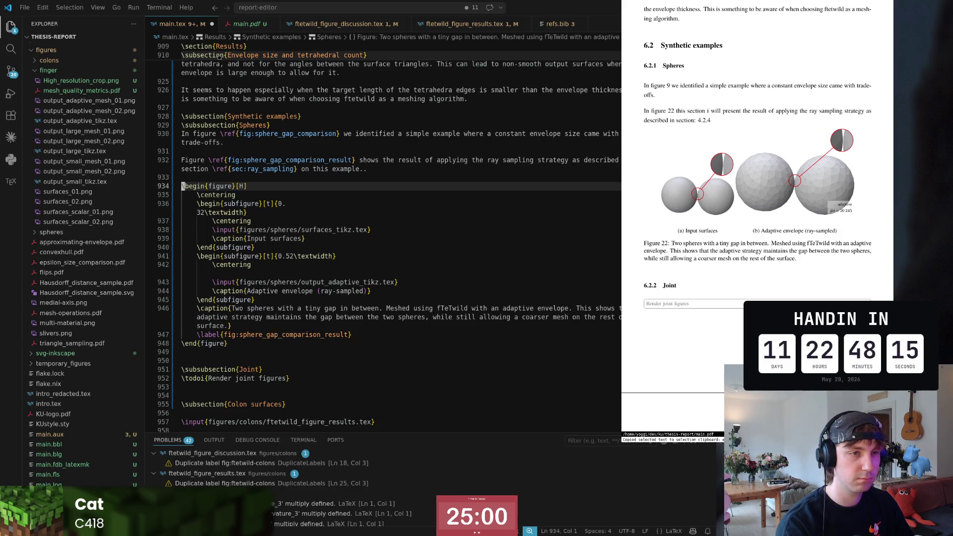
scroll(748, 162, "up", 1)
scroll(748, 161, "up", 1)
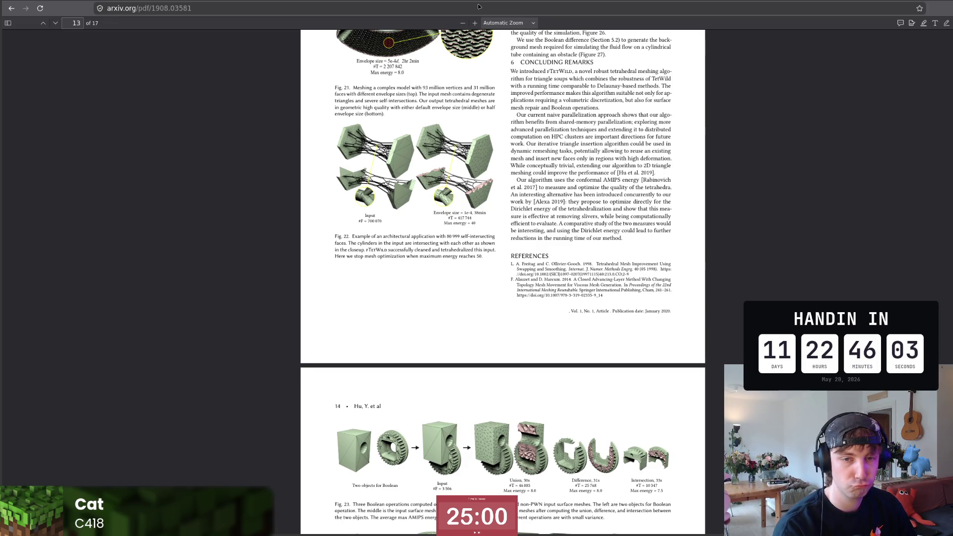
- Switch from the Firefox PDF viewer to the Python project's VS Code window
key("alt+Tab")
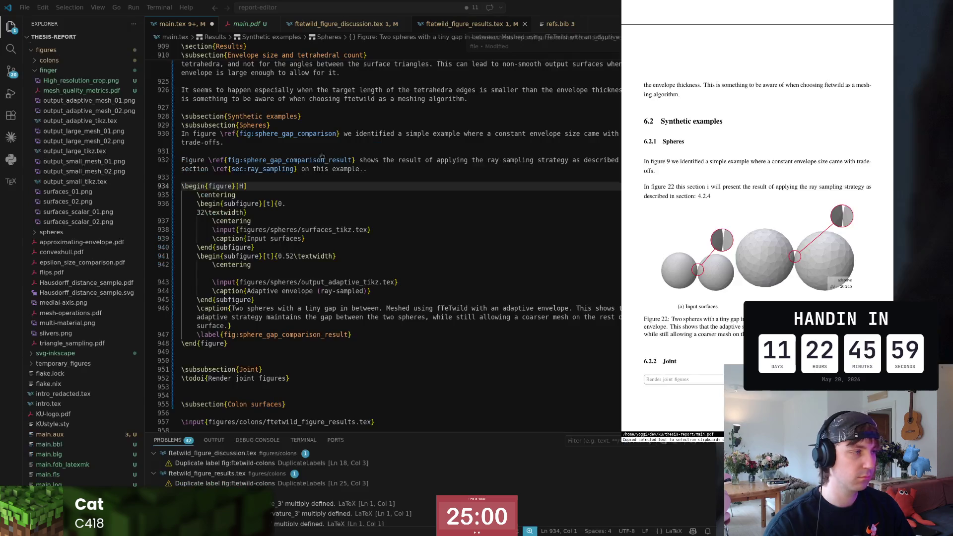
- Switch to the thesis report, check the 'In figure 9' passage in the preview, and place the caret after 'trade-offs.'
key("alt+Tab")
left_click(303, 151)
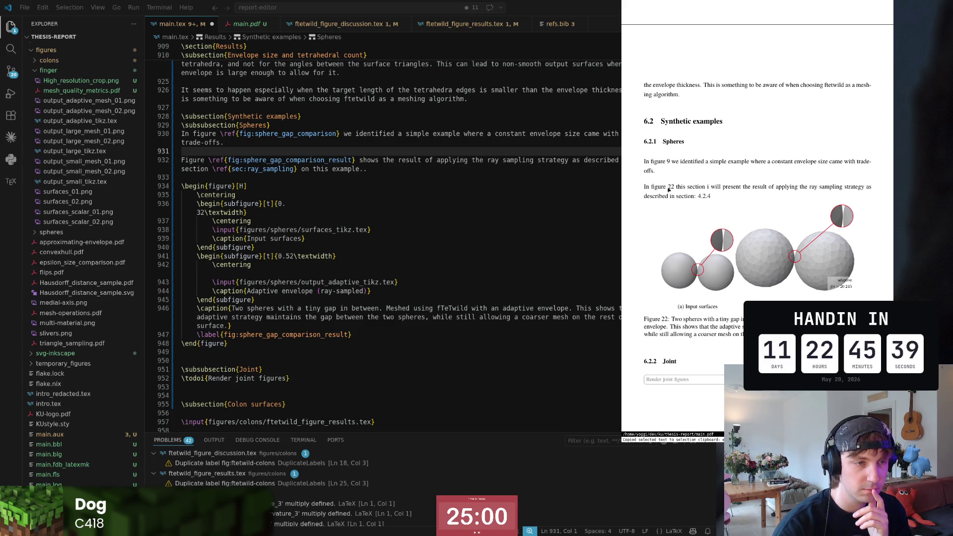
triple_click(666, 172)
left_click(671, 176)
left_click_drag(643, 84, 646, 164)
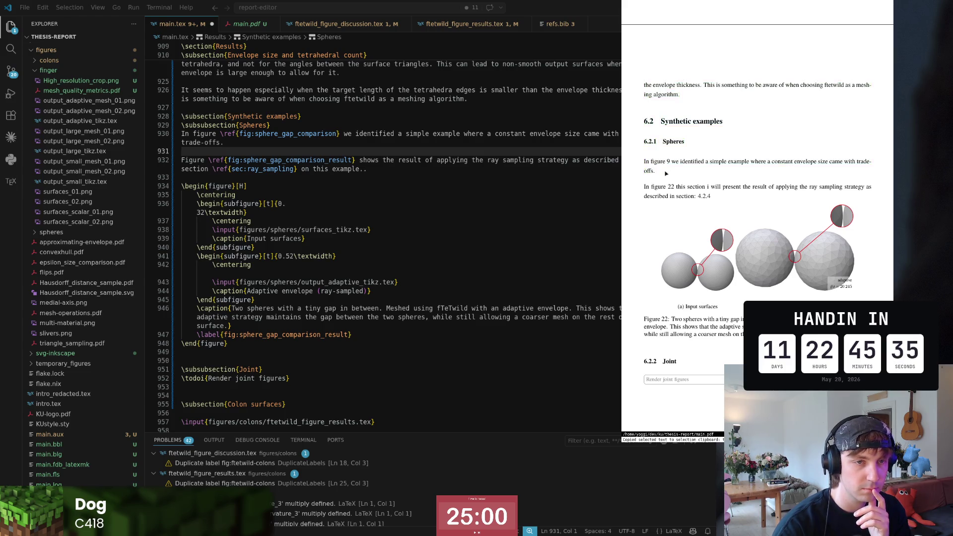
left_click(646, 164)
triple_click(648, 165)
left_click(648, 165)
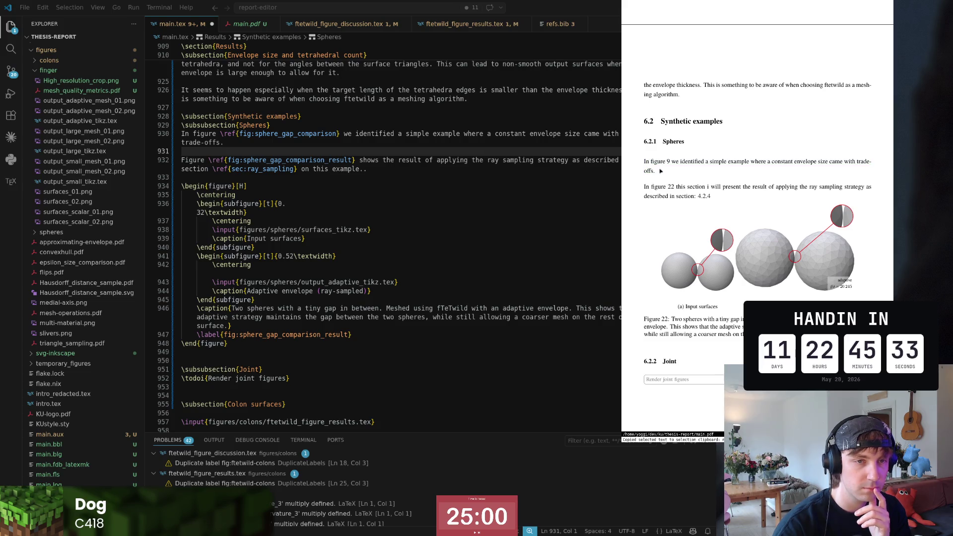
left_click(401, 144)
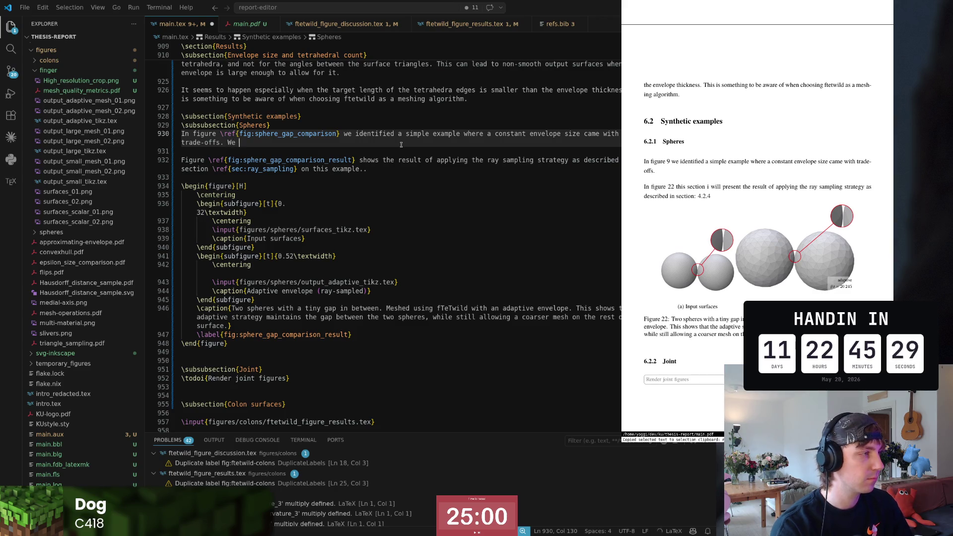
- Write 'I want to present the result of using an adaptive envelope strategy on this example.' after 'trade-offs.'
key("BackSpace")
type("I want to prese")
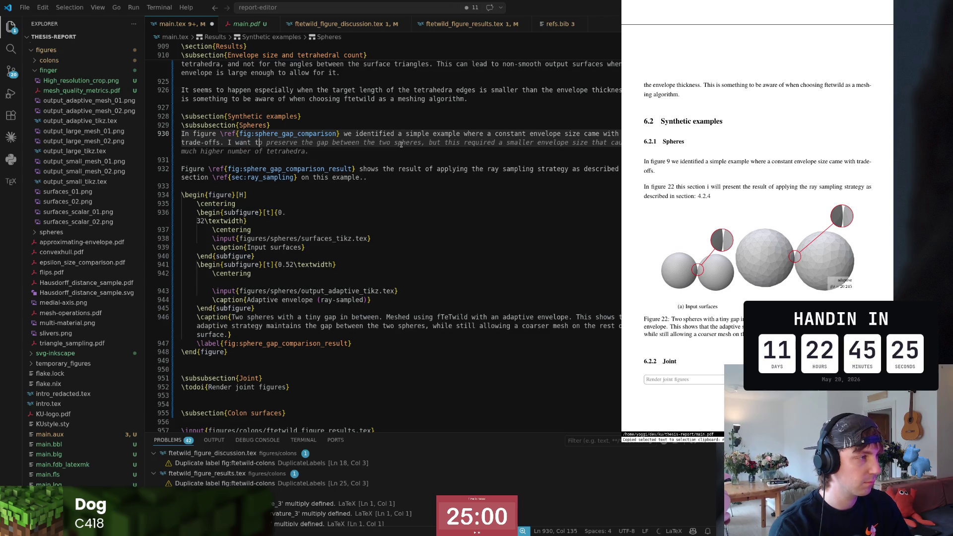
type("nt the ")
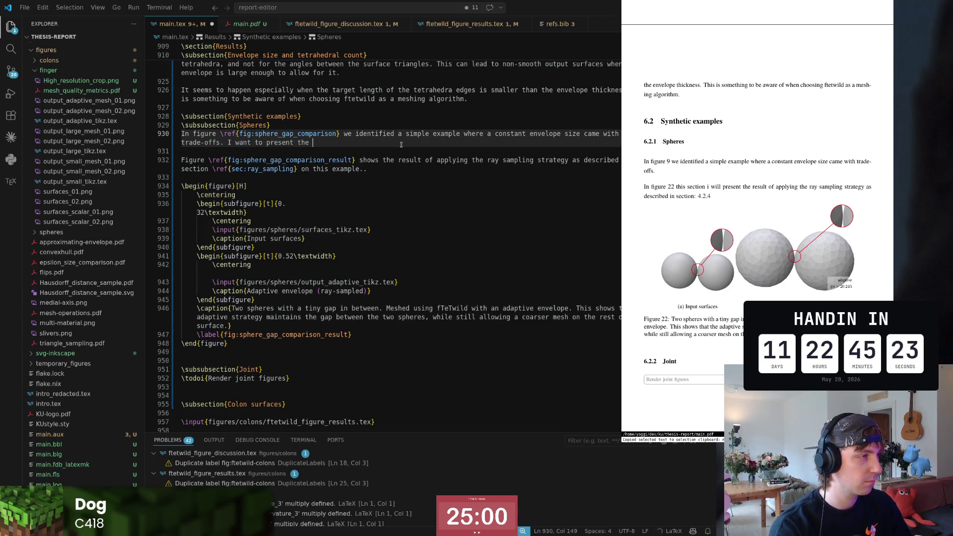
type("result of using an adaptive")
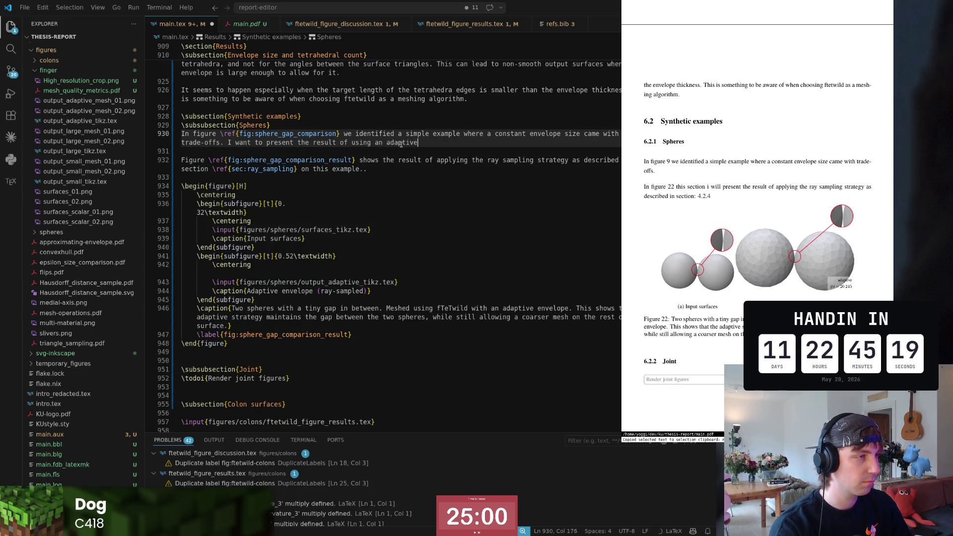
type(" envelope str")
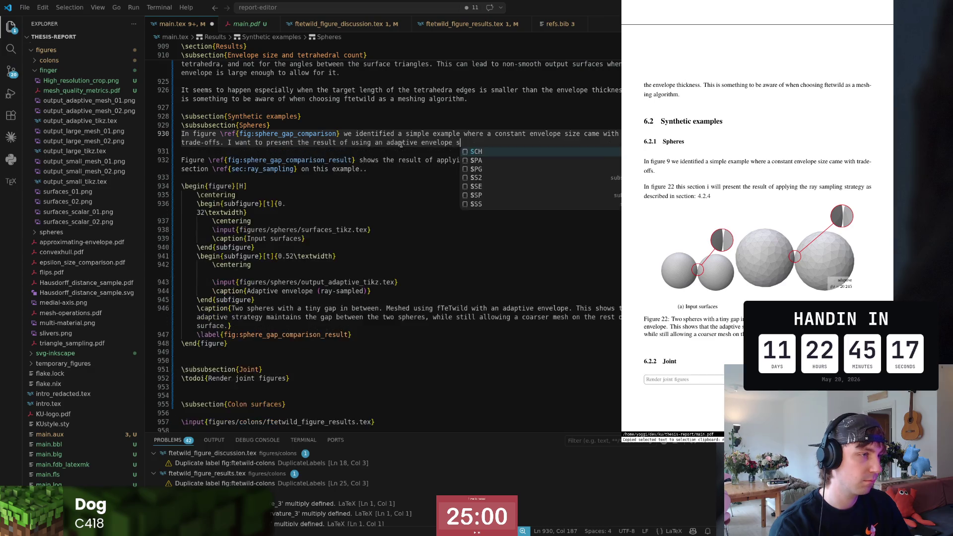
type("a")
type("teg")
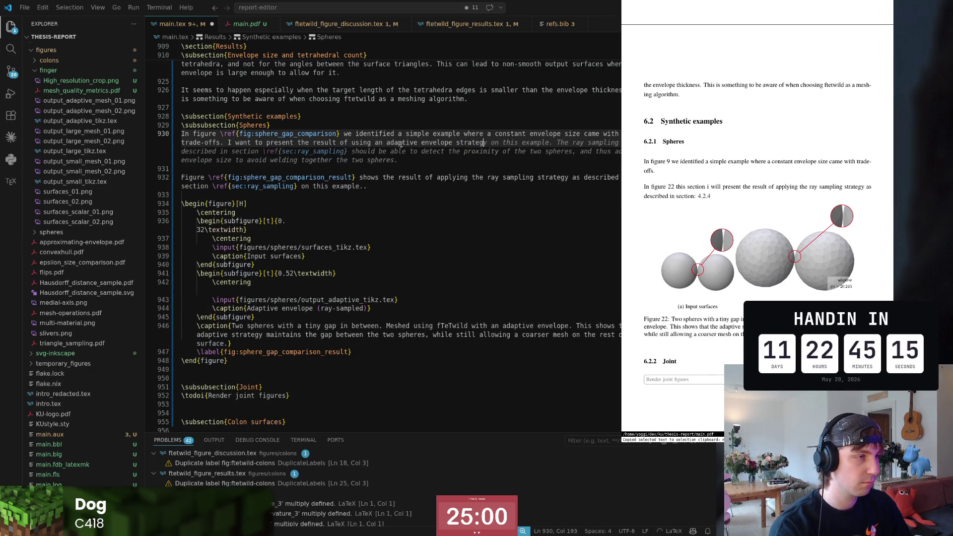
type("y on this example")
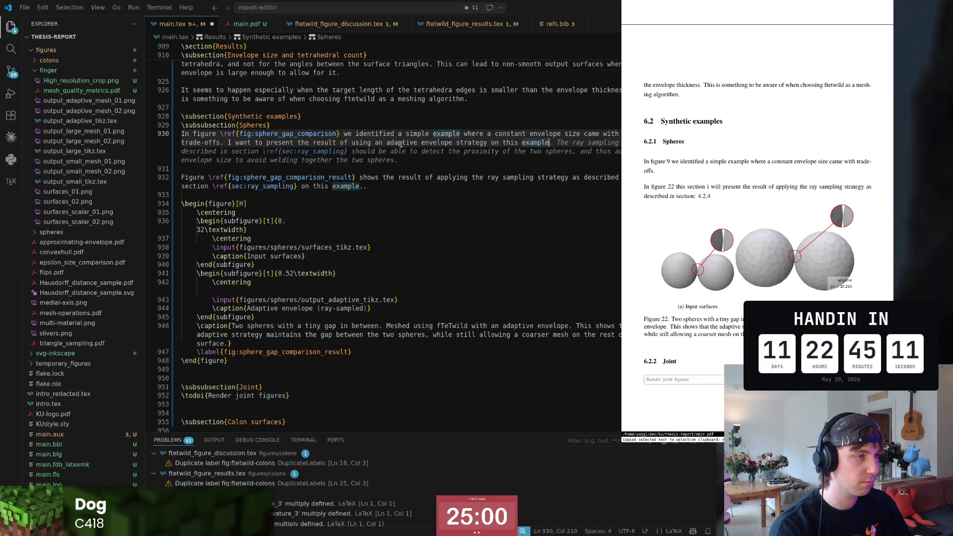
type(".")
key("Home")
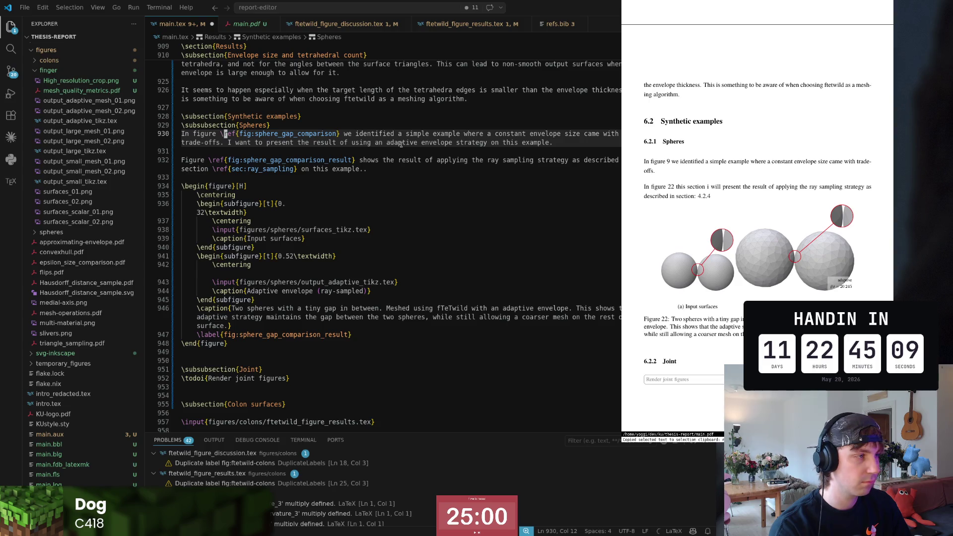
key("Down")
key("Down")
key("Down")
key("ctrl+Right")
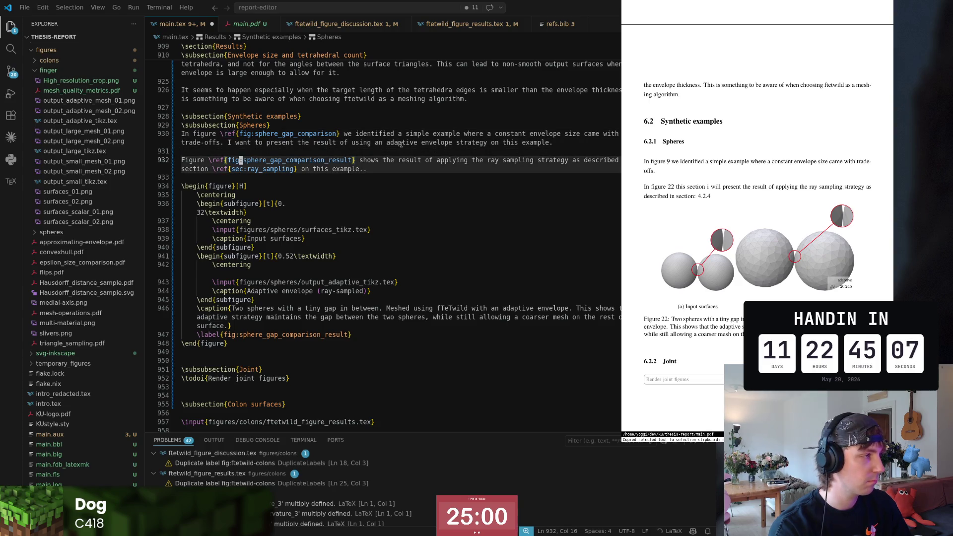
key("Up")
key("Up")
key("End")
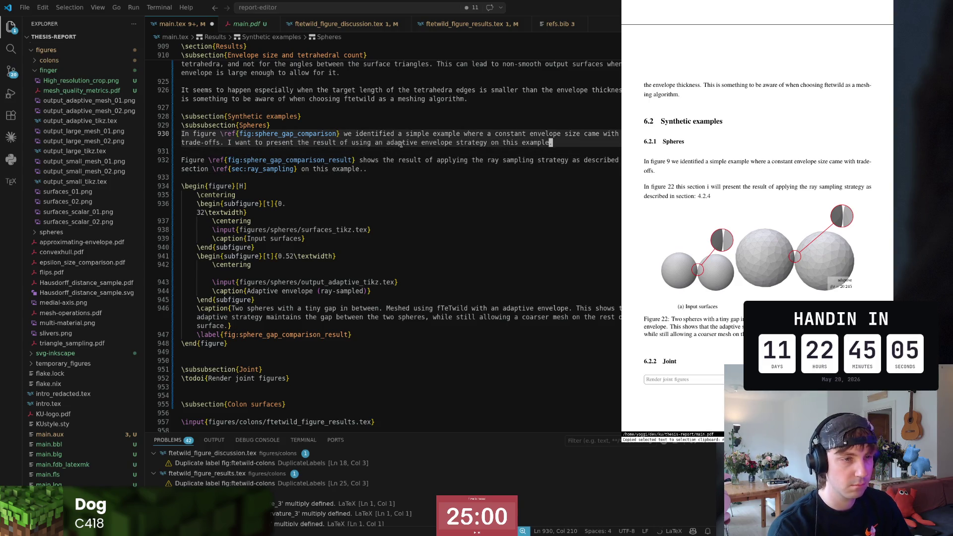
key("Down")
key("Down")
scroll(401, 144, "up", 2)
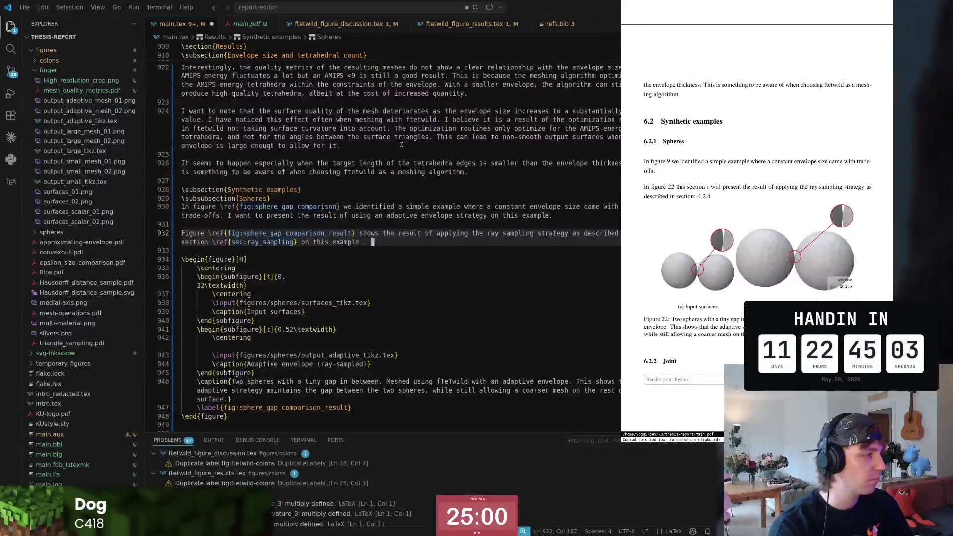
- Extend the results sentence with 'to the large envelope size, while' via the Copilot continuation
key("Return")
type("z")
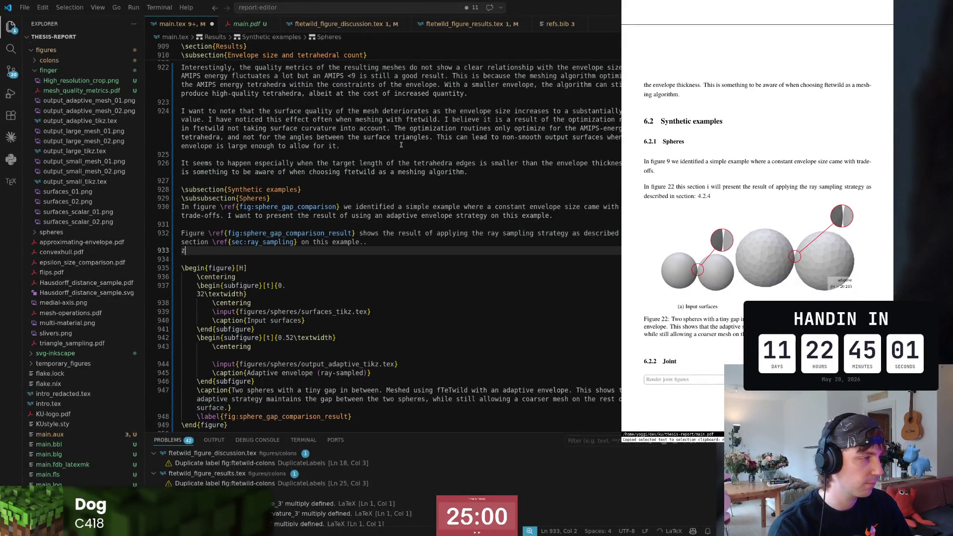
key("Left")
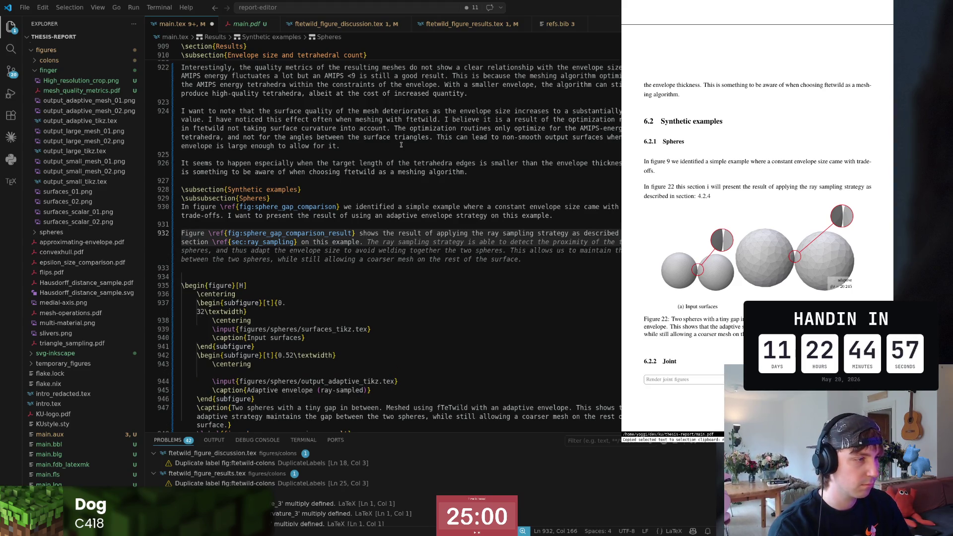
type("As ")
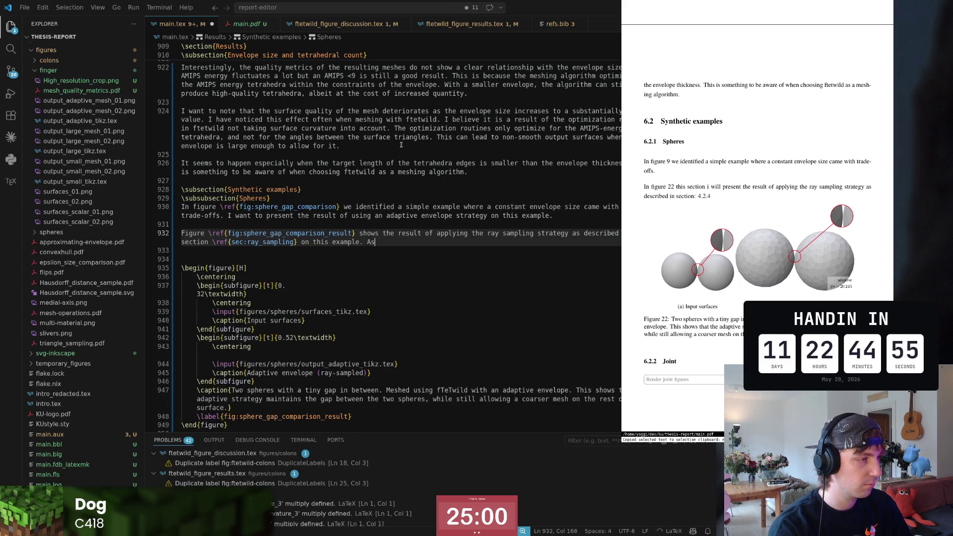
type("you can see ")
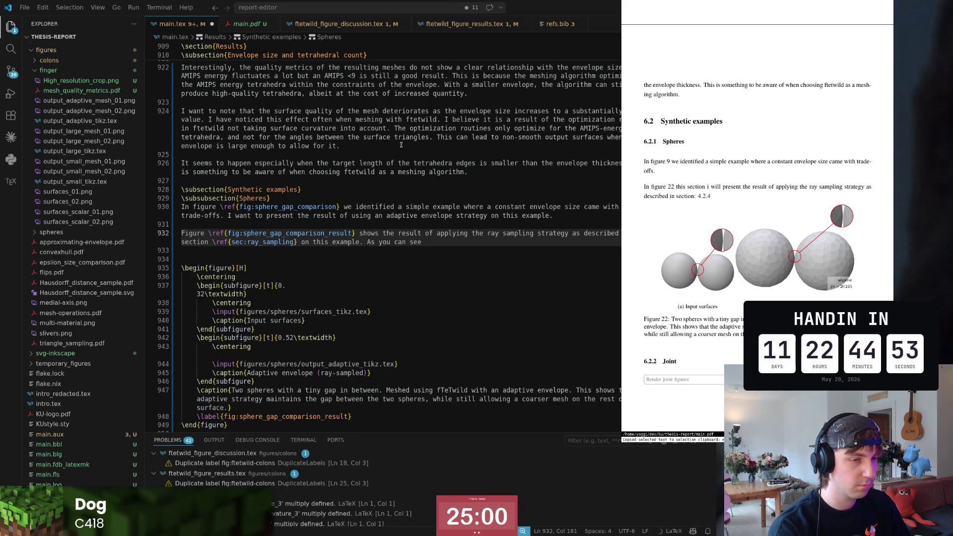
type(", the")
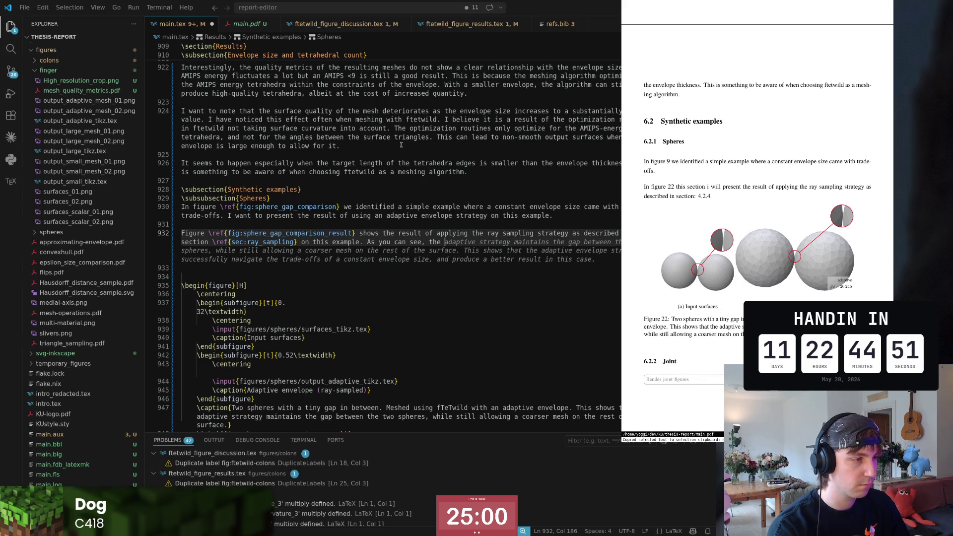
key("Tab")
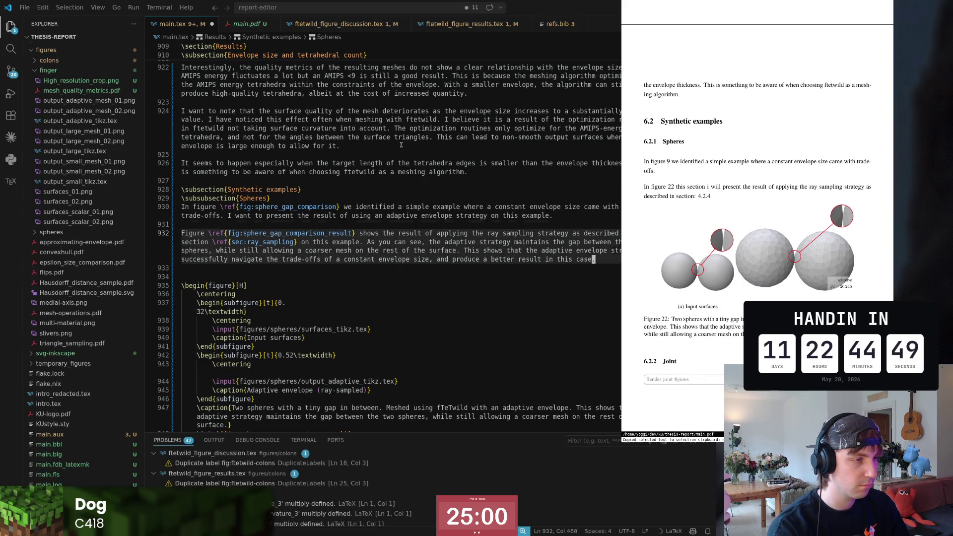
key("ctrl+Left")
key("ctrl+Left")
key("ctrl+Left")
key("ctrl+Left")
key("ctrl+Left")
key("ctrl+Left")
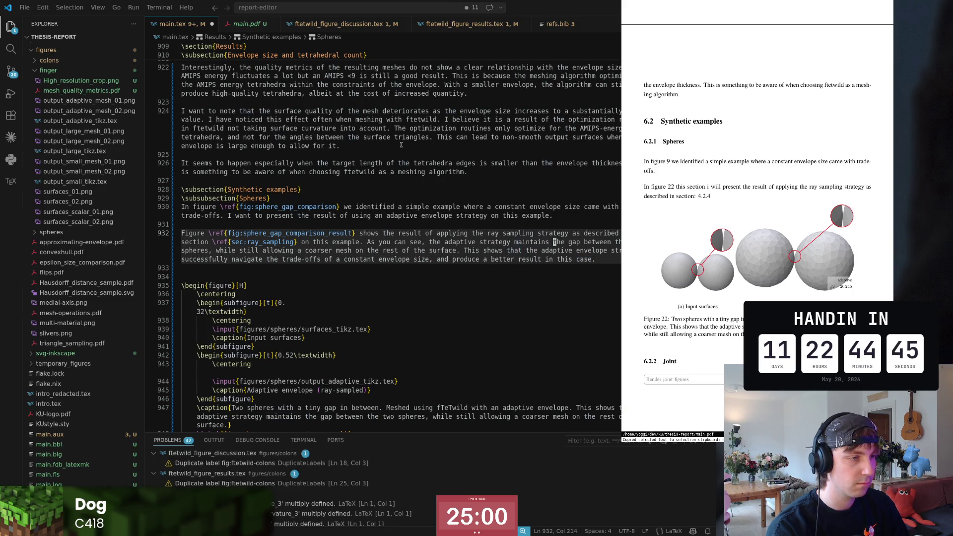
key("ctrl+Right")
key("ctrl+Right")
key("ctrl+Right")
key("ctrl+Right")
key("ctrl+Right")
key("ctrl+Right")
key("ctrl+Right")
key("w")
key("w")
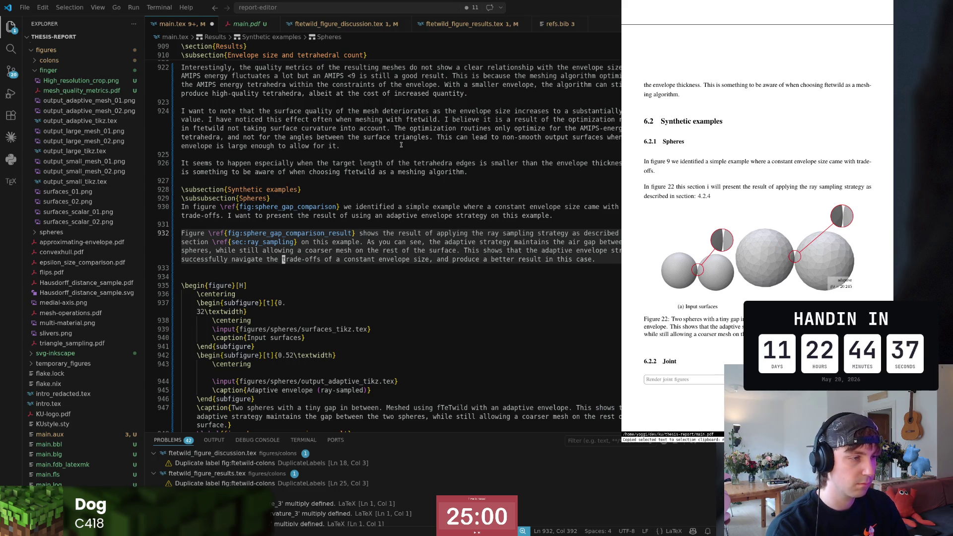
- Tidy the blank lines between the paragraph and the figure environment
key("j")
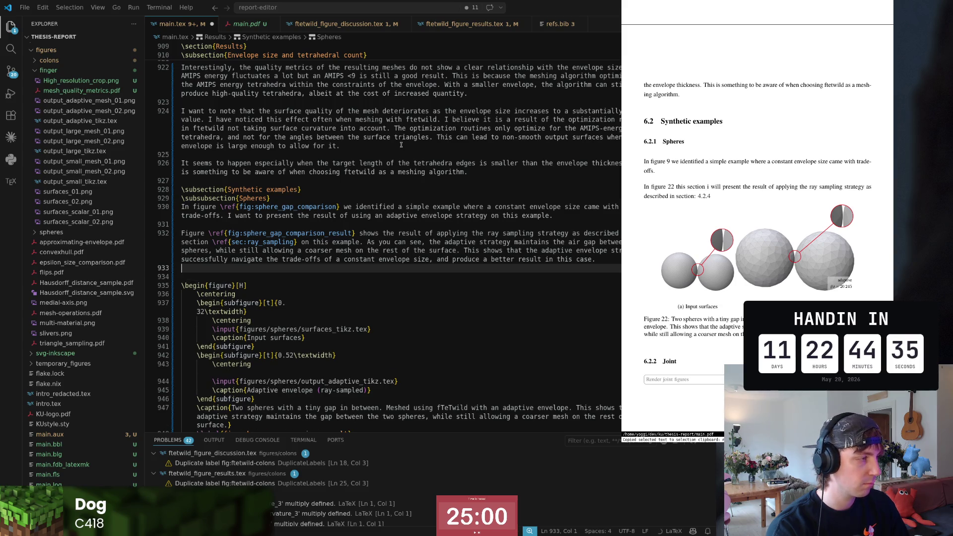
scroll(400, 145, "down", 1)
key("d")
key("d")
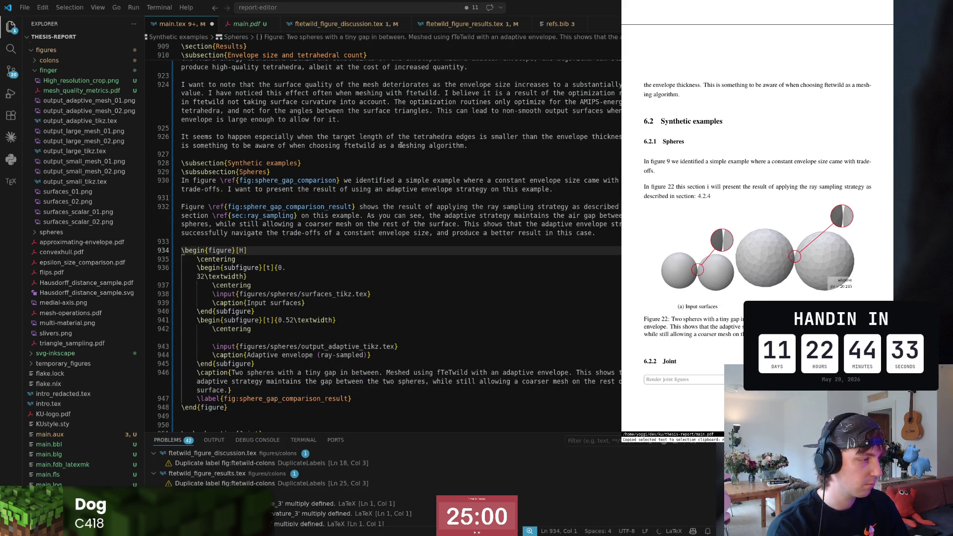
key("o")
key("Return")
key("Up")
key("Up")
key("j")
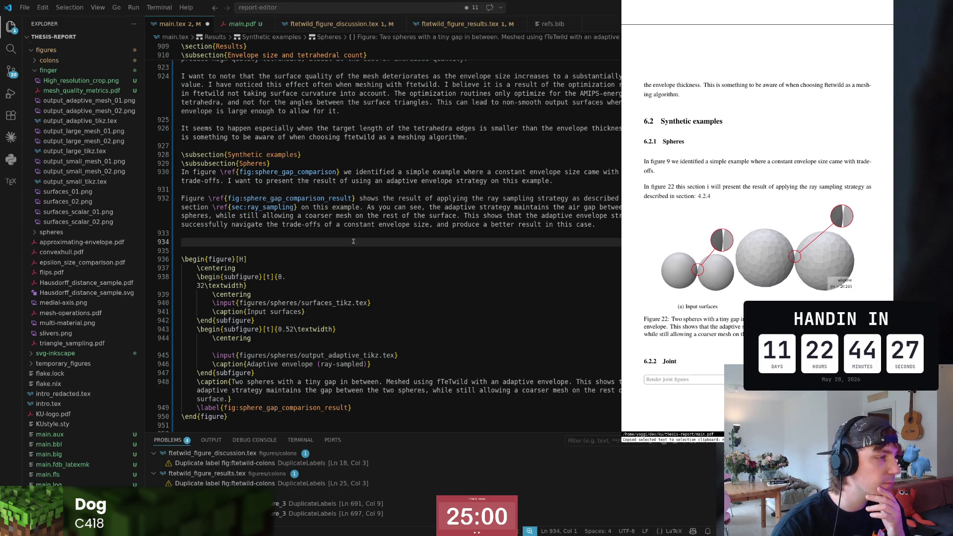
- Return the caret to the end of the surface sentence and bring up the compiled PDF
left_click(546, 223)
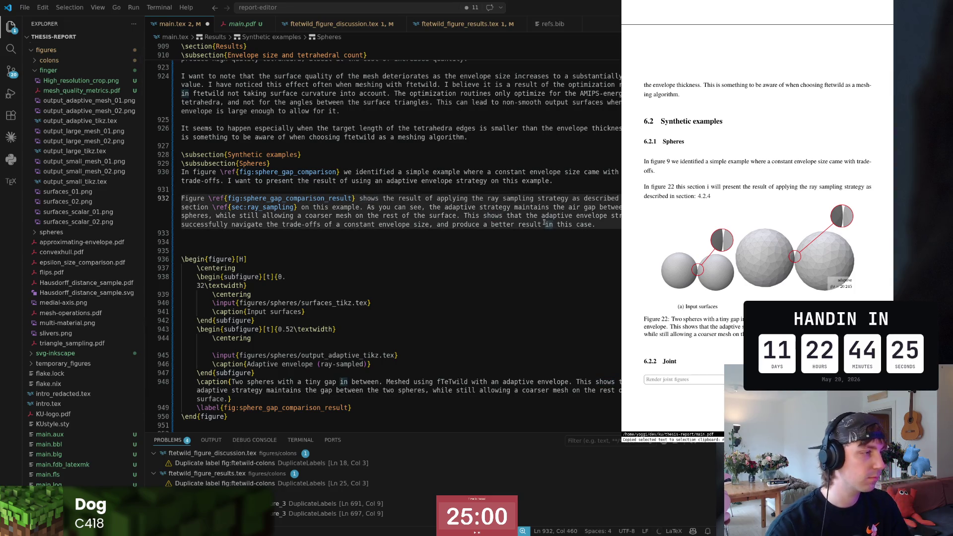
key("b")
key("b")
key("b")
key("shift+f")
key("period")
type("This ")
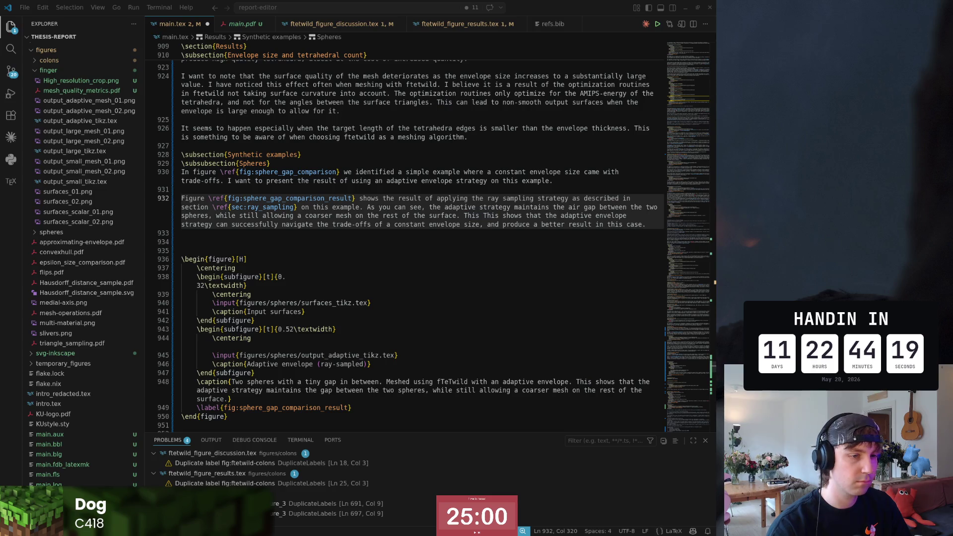
type("results in a nu")
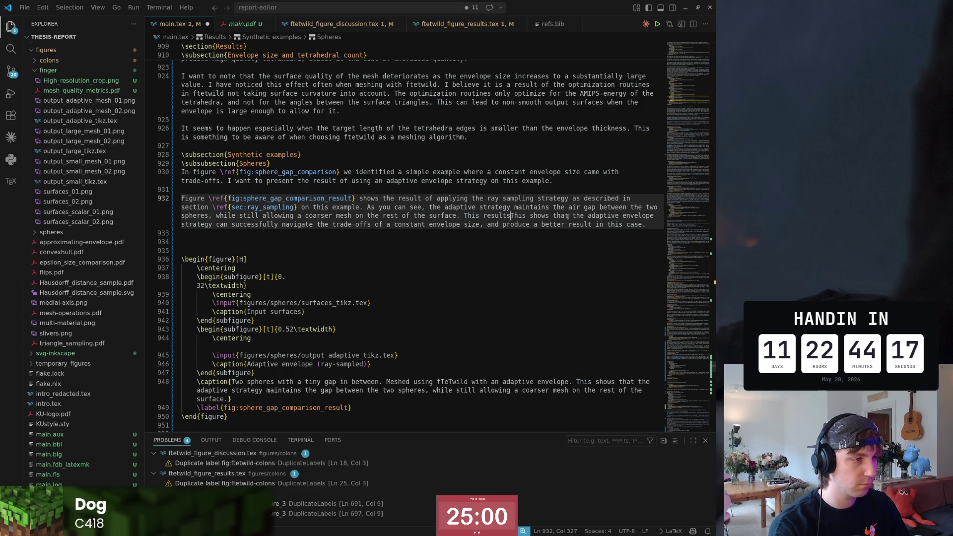
type("mber of tetrahedra ")
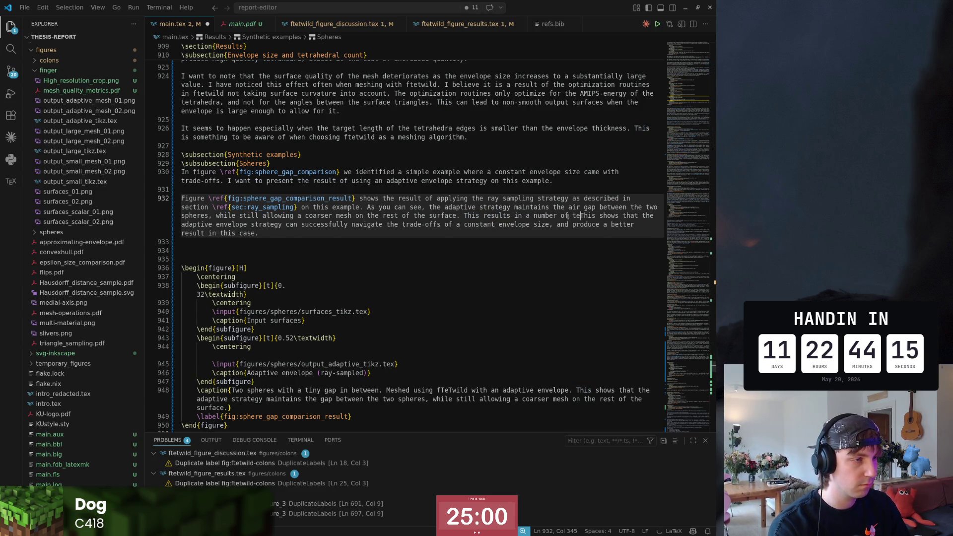
type("that is more compar")
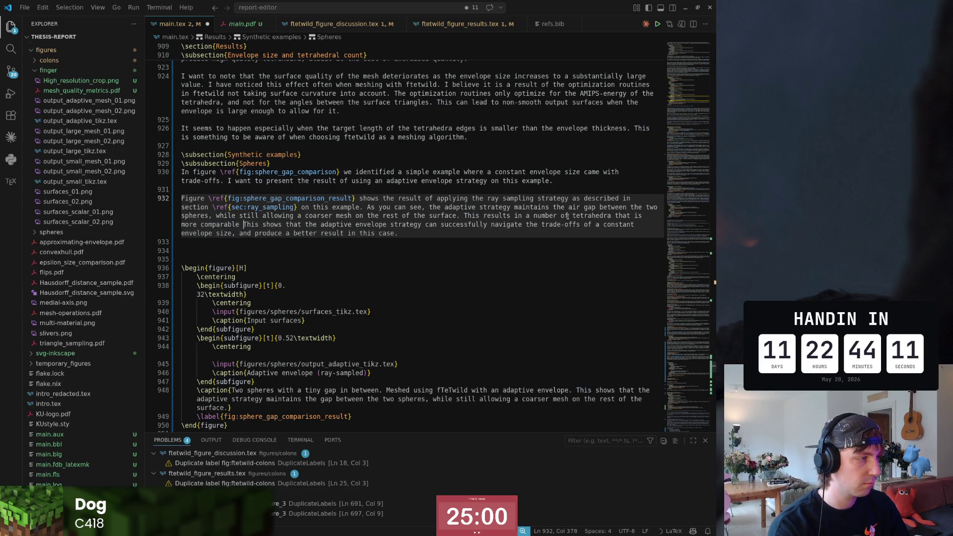
type("able to the large envelope size, while")
key("super+p")
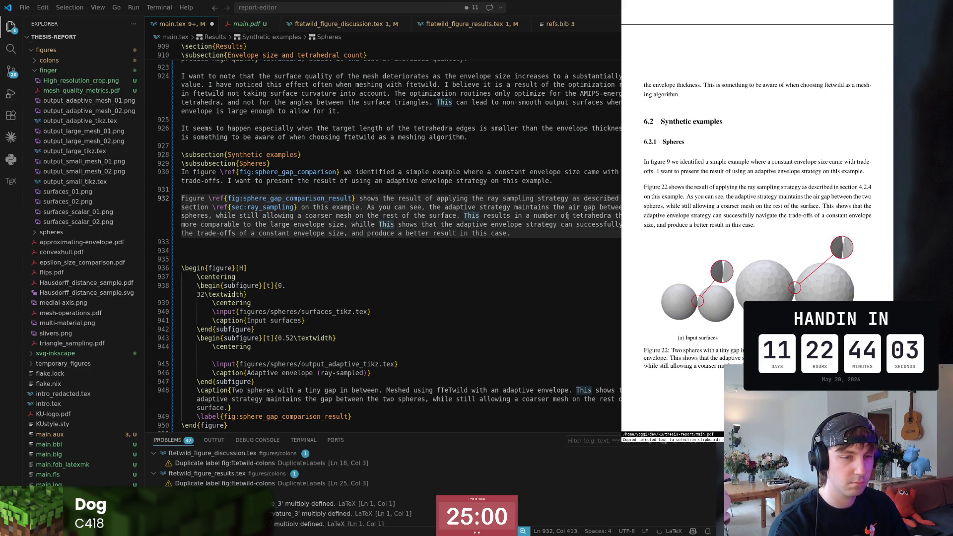
scroll(759, 240, "up", 5)
scroll(759, 241, "up", 5)
scroll(759, 241, "up", 5)
scroll(758, 241, "up", 5)
scroll(759, 241, "up", 5)
scroll(759, 240, "up", 5)
scroll(759, 241, "up", 3)
scroll(758, 240, "up", 5)
scroll(759, 240, "up", 5)
scroll(759, 240, "up", 5)
scroll(759, 240, "up", 5)
scroll(758, 241, "up", 5)
scroll(758, 241, "up", 5)
scroll(759, 240, "up", 5)
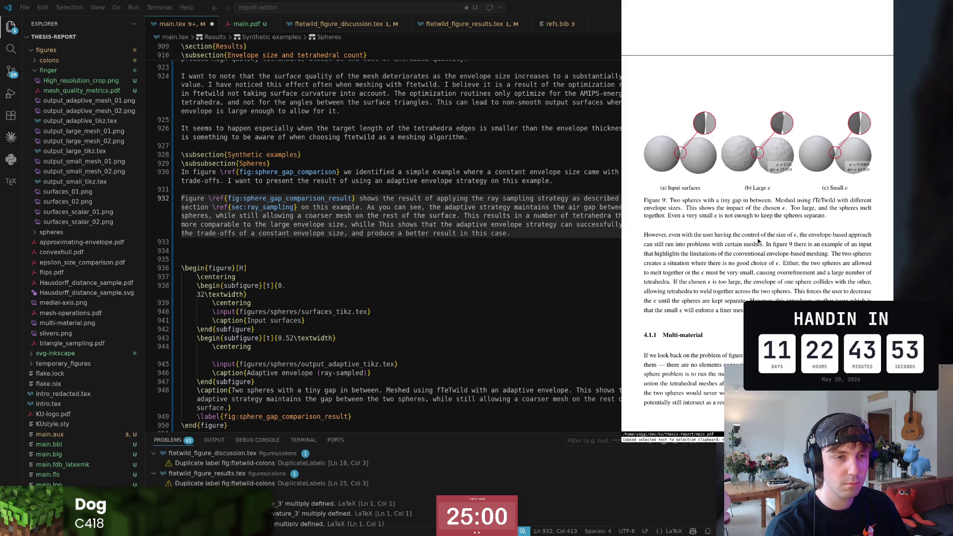
scroll(758, 241, "up", 5)
scroll(758, 241, "up", 2)
scroll(759, 240, "up", 5)
scroll(759, 241, "up", 5)
- Place the caret back at the end of the Spheres results paragraph on line 932
left_click(542, 231)
key("Down")
key("Up")
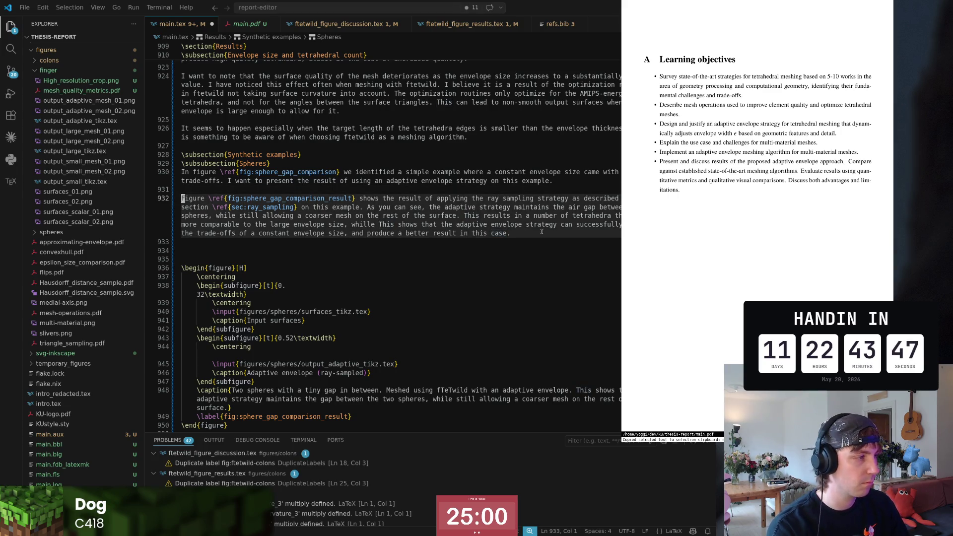
- Join the 'while' clause to the preceding sentence by removing the character before 'This'
key("Down")
key("Up")
key("Home")
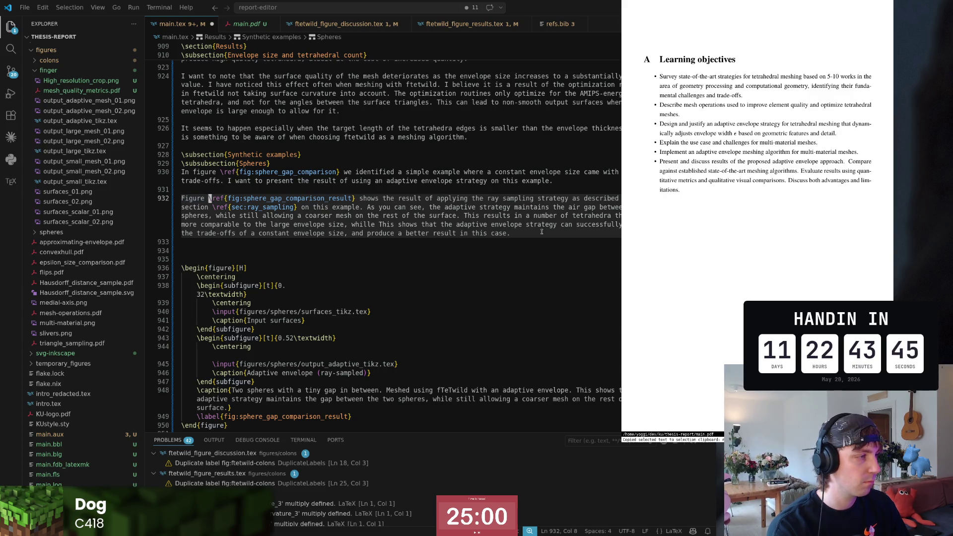
key("Right")
key("Right")
key("Right")
key("ctrl+Right")
key("ctrl+Right")
key("ctrl+Right")
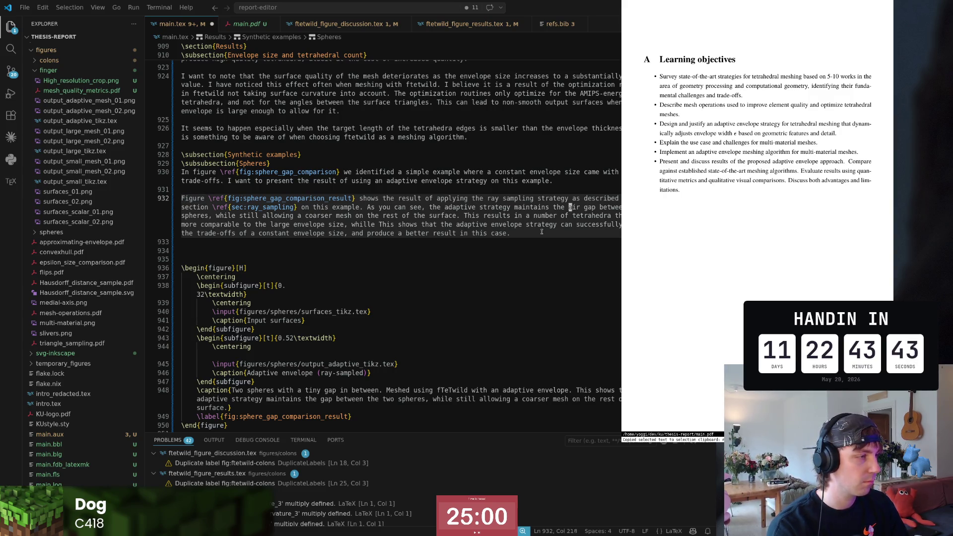
key("ctrl+Right")
key("ctrl+Right")
key("ctrl+Right")
key("Left")
key("BackSpace")
key("Left")
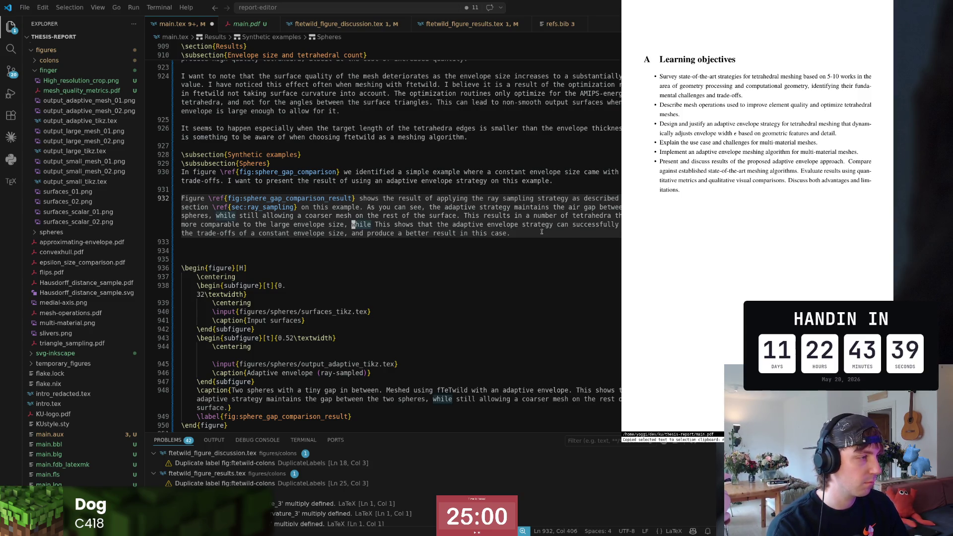
- Add the clause after 'while' about keeping the input mesh's important features
key("ctrl+Right")
type("maintaining")
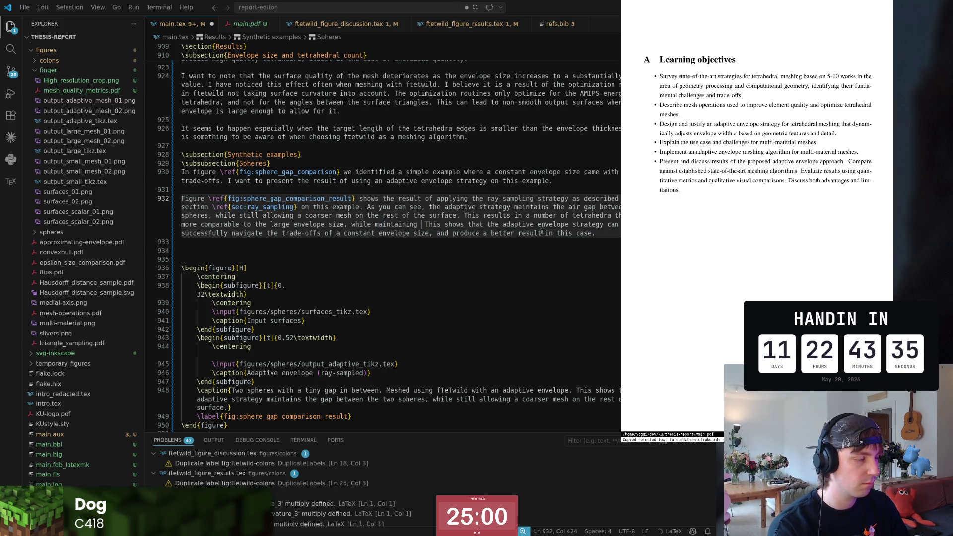
type(" important features of the input mesh.")
key("ctrl+Left")
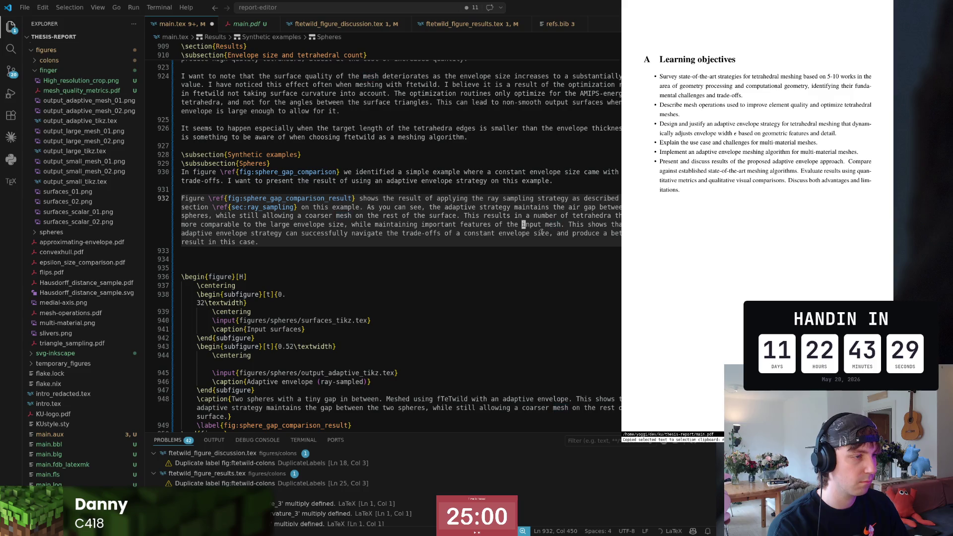
key("ctrl+Left")
key("ctrl+Left")
type("is")
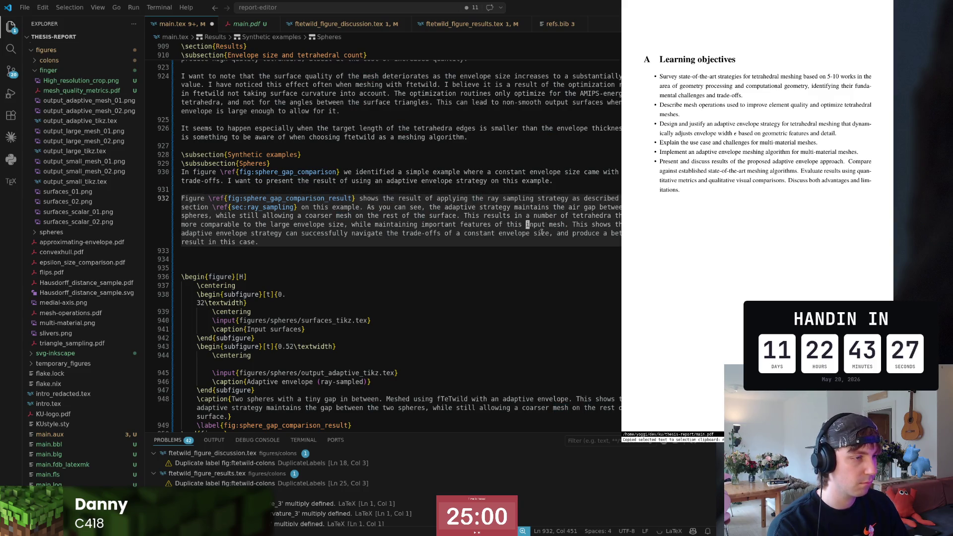
type("v")
key("w")
key("w")
key("w")
key("w")
key("w")
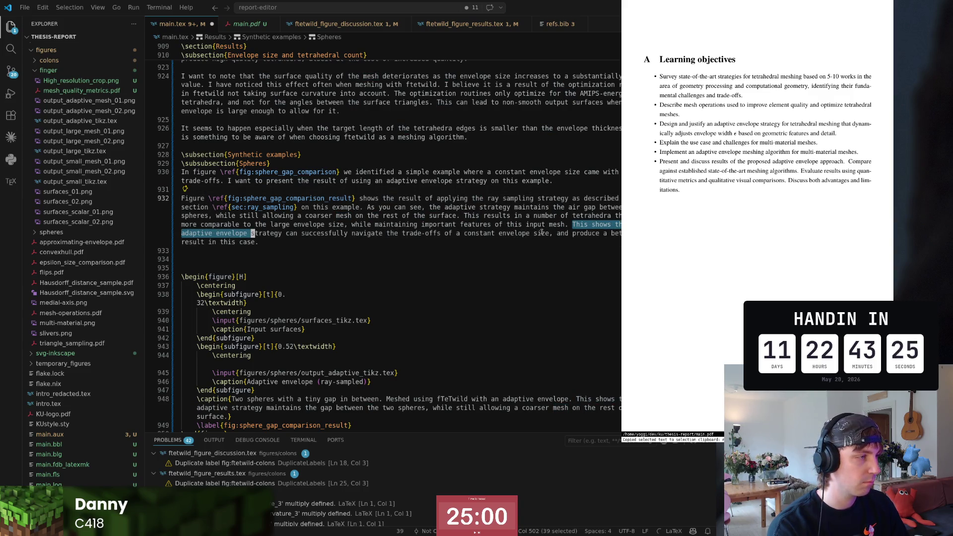
key("w")
key("w")
key("w")
key("w")
key("w")
key("w")
key("w")
key("w")
key("w")
key("w")
key("w")
key("w")
key("w")
key("w")
key("b")
key("b")
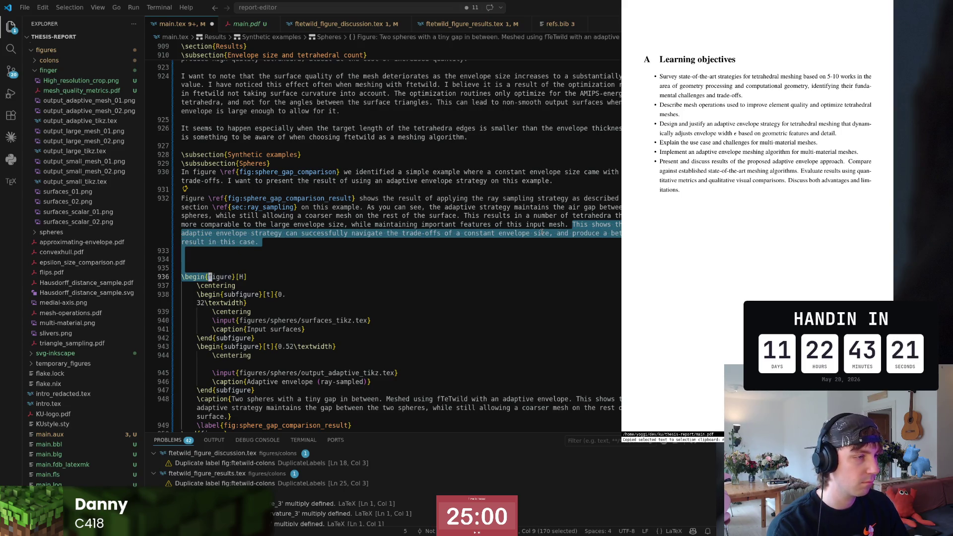
key("k")
key("k")
key("k")
key("k")
key("Escape")
key("v")
key("braceright")
key("b")
key("b")
key("Escape")
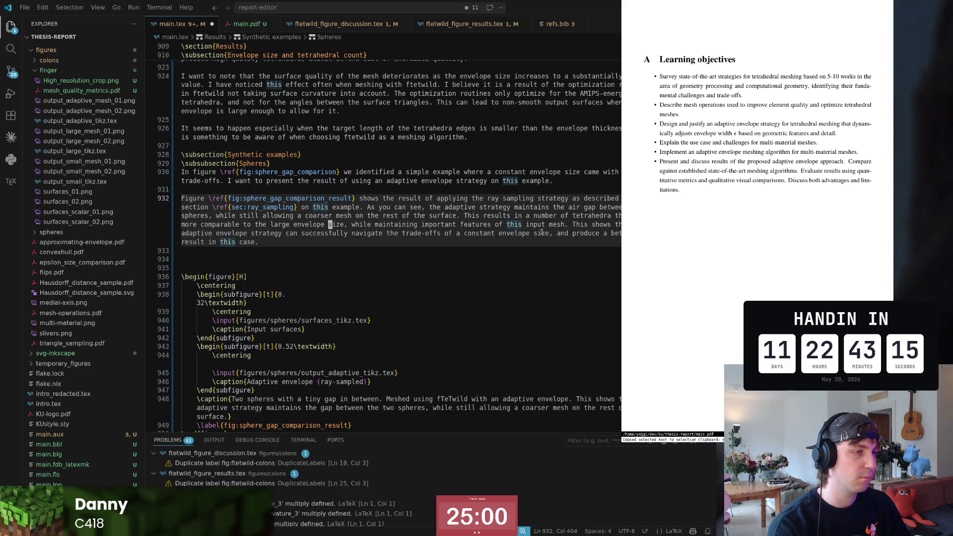
- Reword 'a number of tetrahedra that' to 'tetrahedra count'
key("parenleft")
key("w")
key("w")
key("c")
key("b")
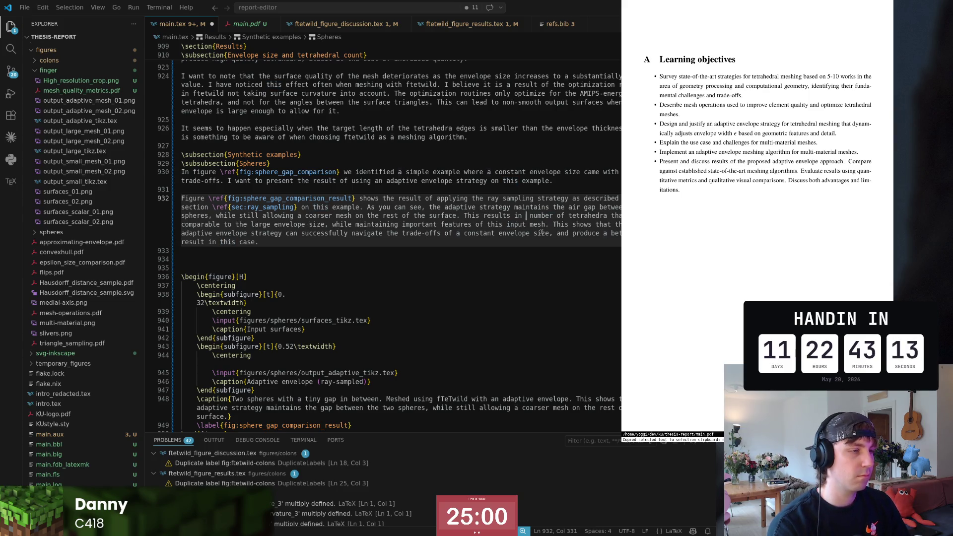
type("c3b")
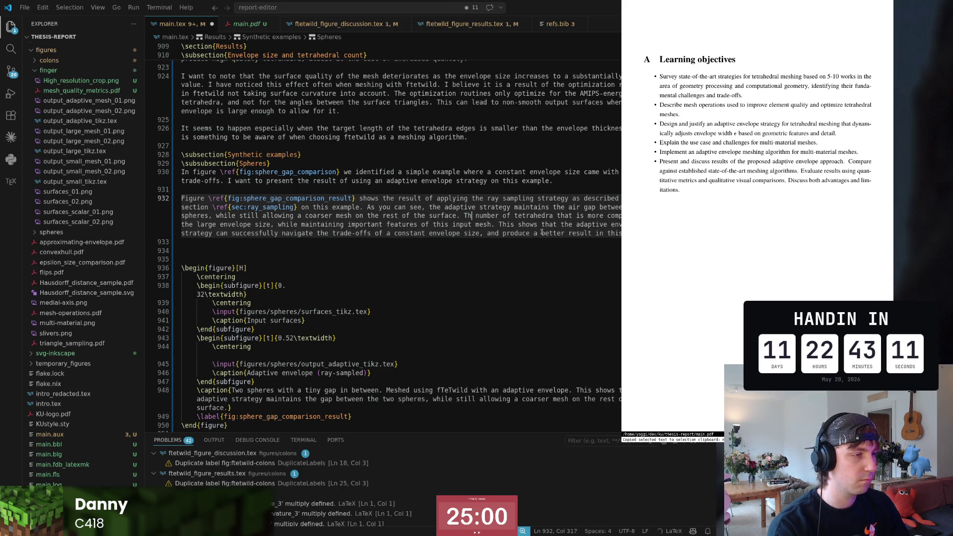
type("The")
key("Escape")
key("w")
key("w")
key("w")
key("b")
key("b")
key("b")
type("cwcount")
key("Escape")
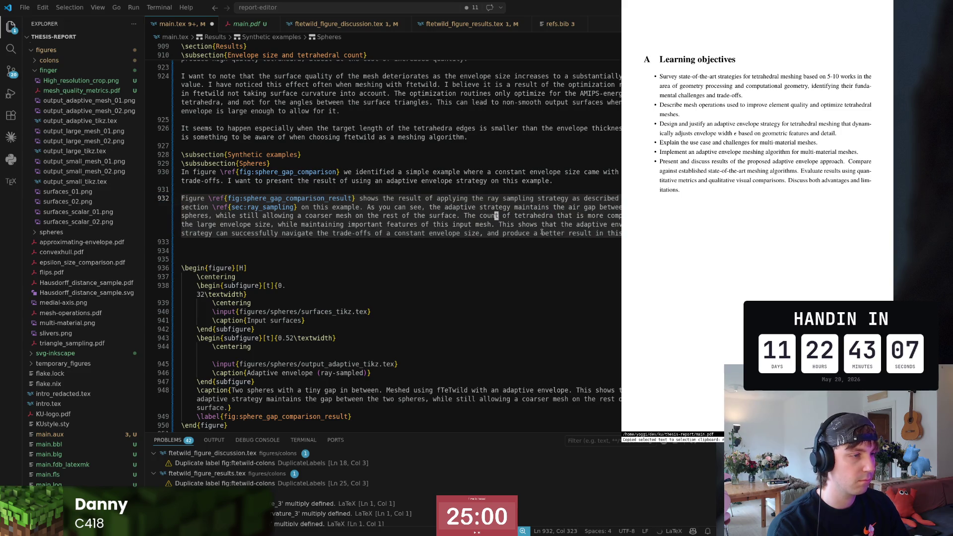
key("d")
key("w")
key("w")
key("w")
key("w")
key("w")
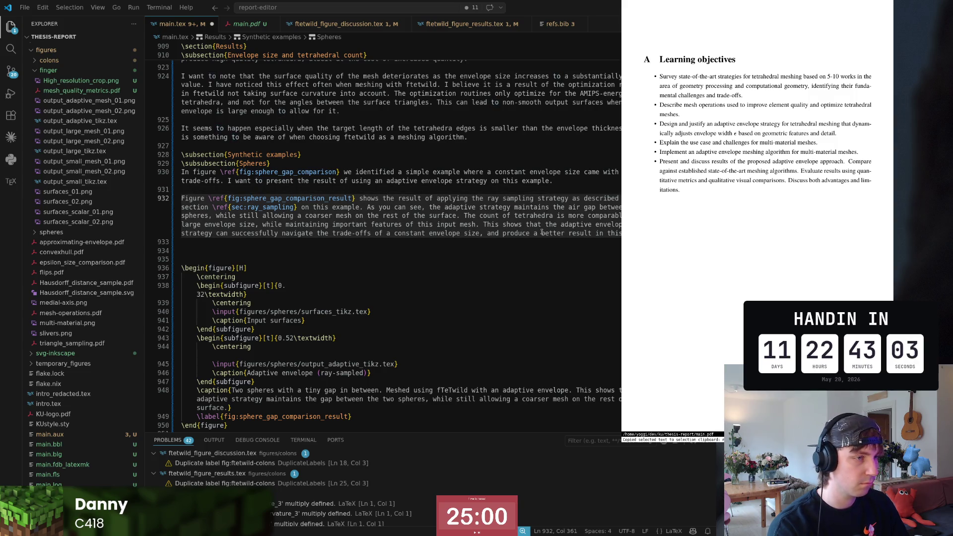
type("i")
type("mes")
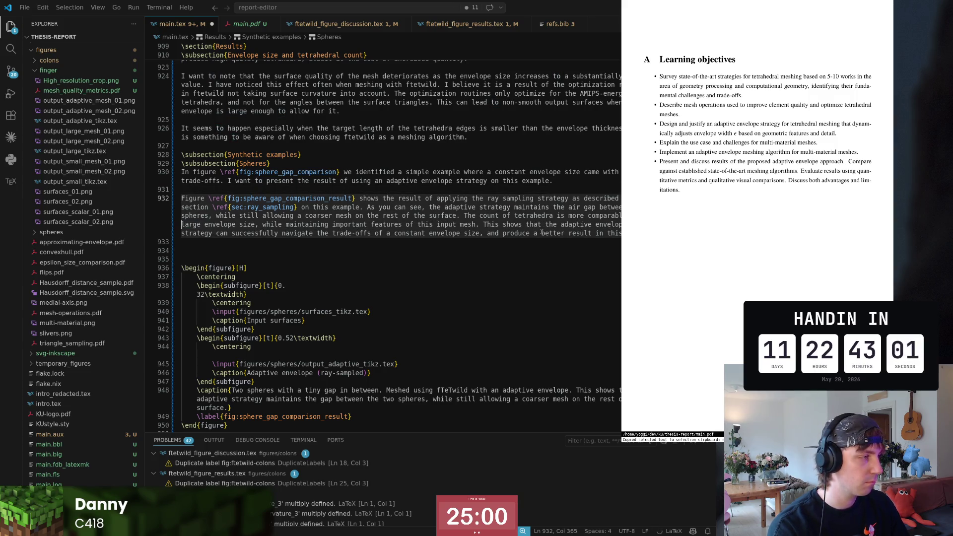
type("hing with a")
- Insert 'meshing with a' before 'large envelope', make the adaptive strategy 'maintains' features, and drop the blank line below
key("Escape")
key("w")
key("w")
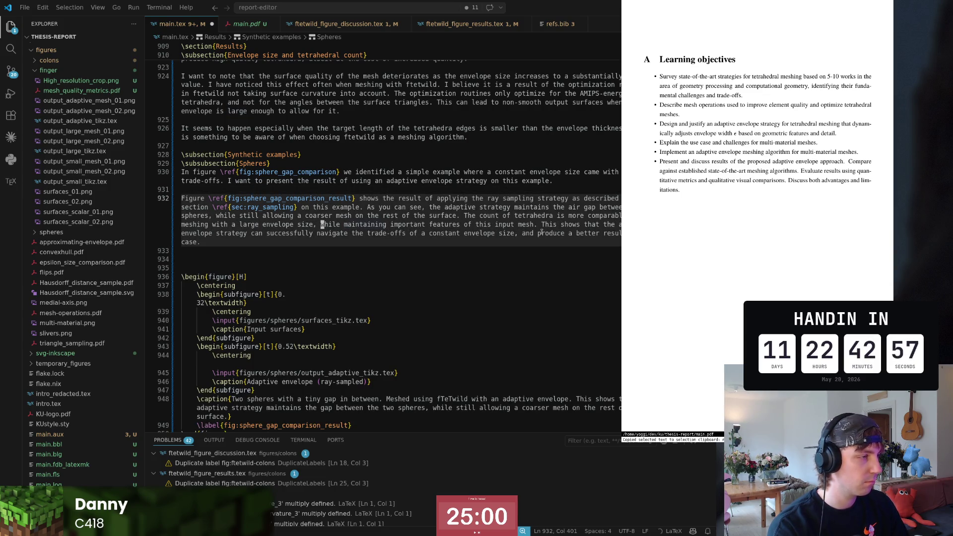
type("ile the adaptive")
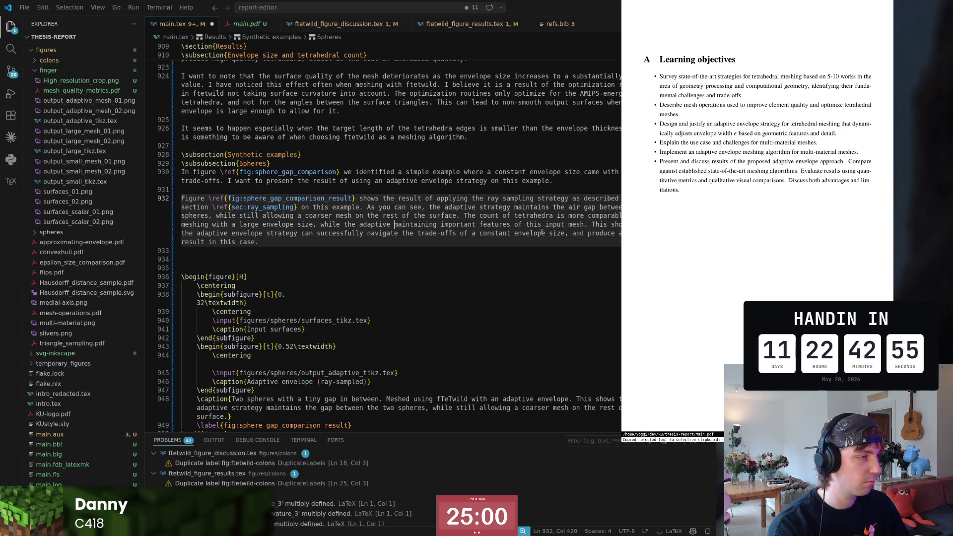
key("BackSpace")
type("ness of my strategy")
key("ctrl+Right")
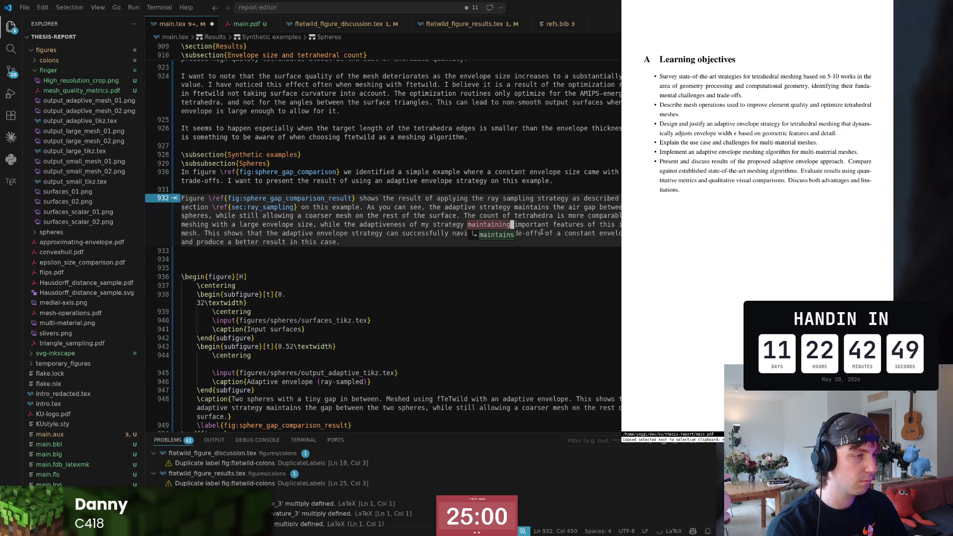
key("Tab")
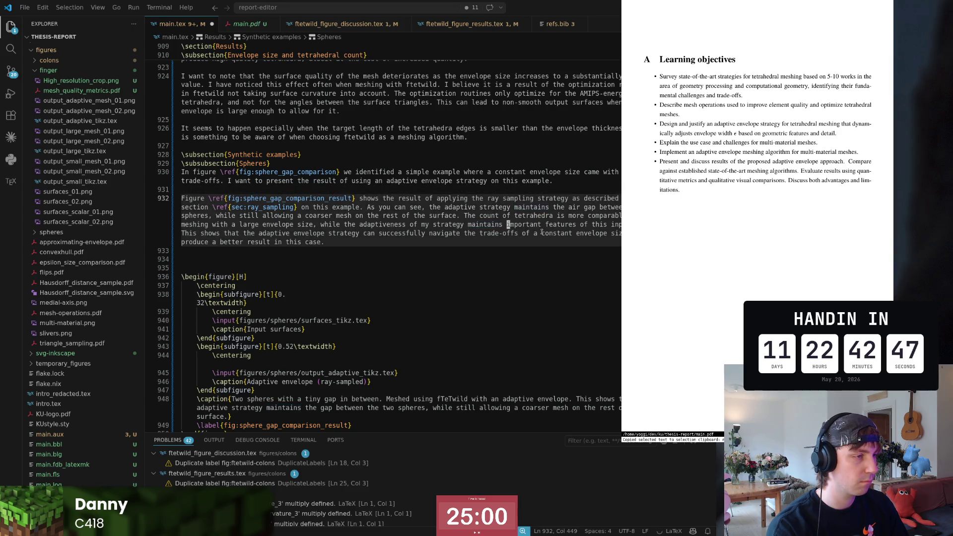
type("an")
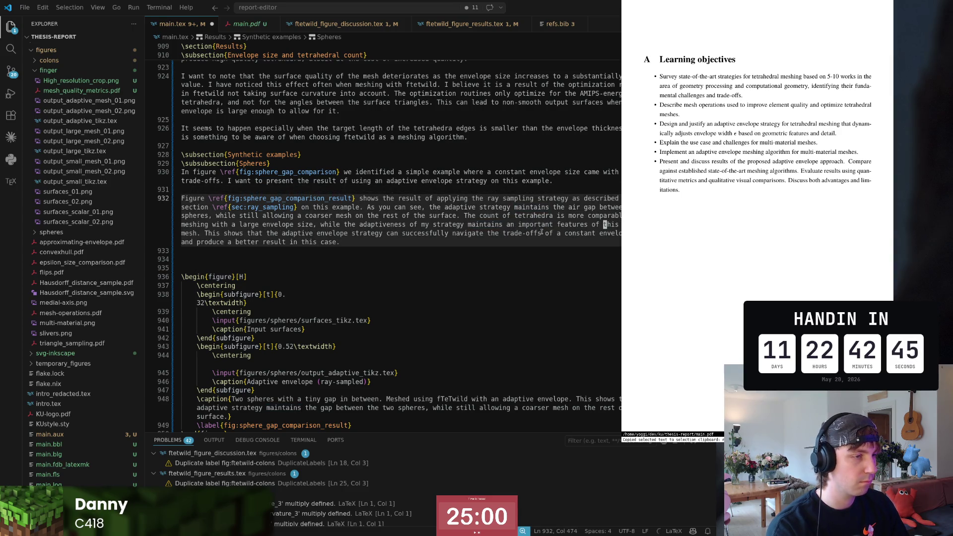
key("ctrl+Right")
key("ctrl+Right")
key("ctrl+Right")
key("Right")
key("ctrl+Right")
key("ctrl+Right")
key("ctrl+Right")
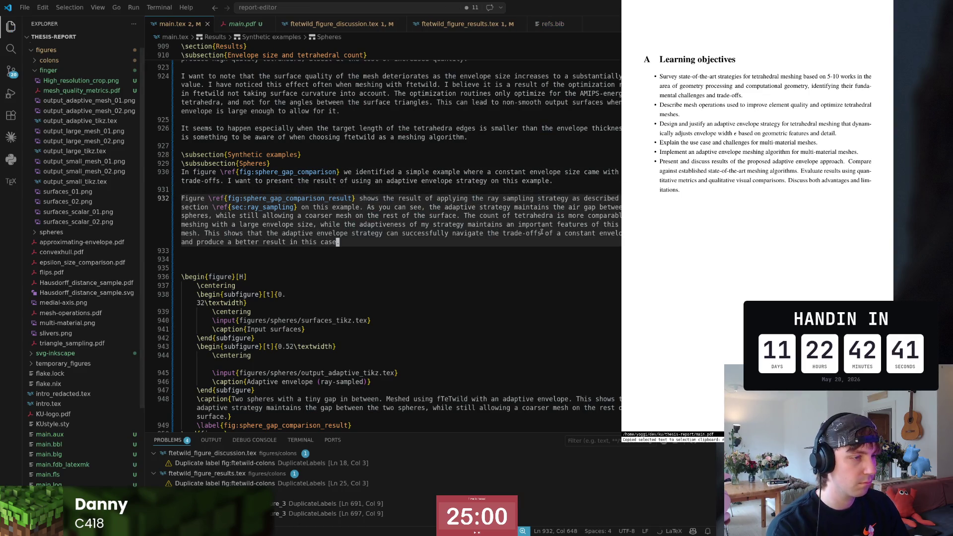
key("Down")
key("Delete")
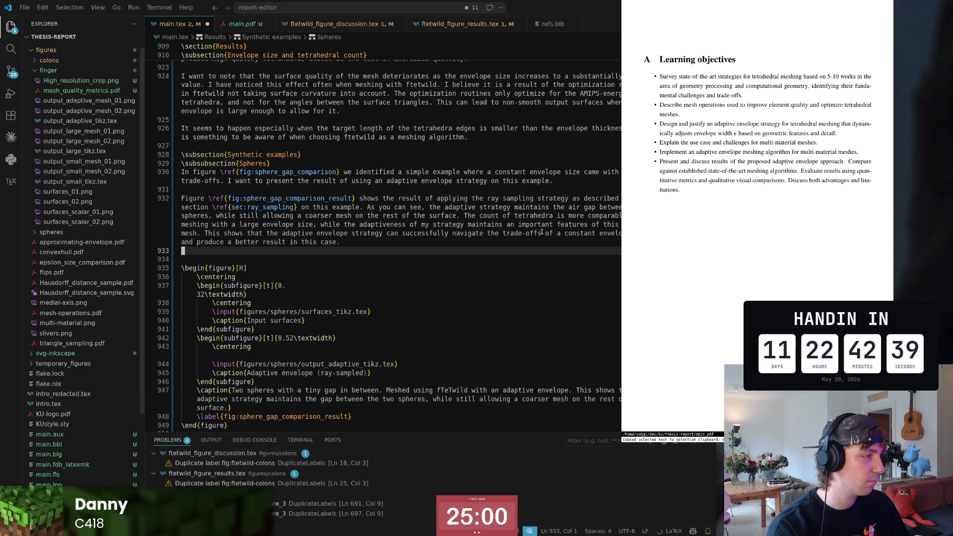
key("Up")
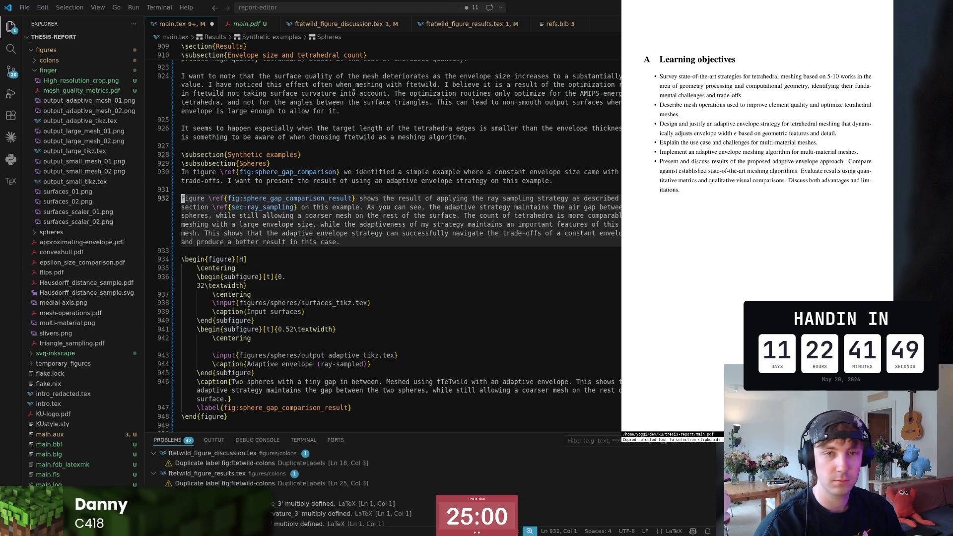
- Switch to the other editor window and return to the thesis-report window
key("super+2")
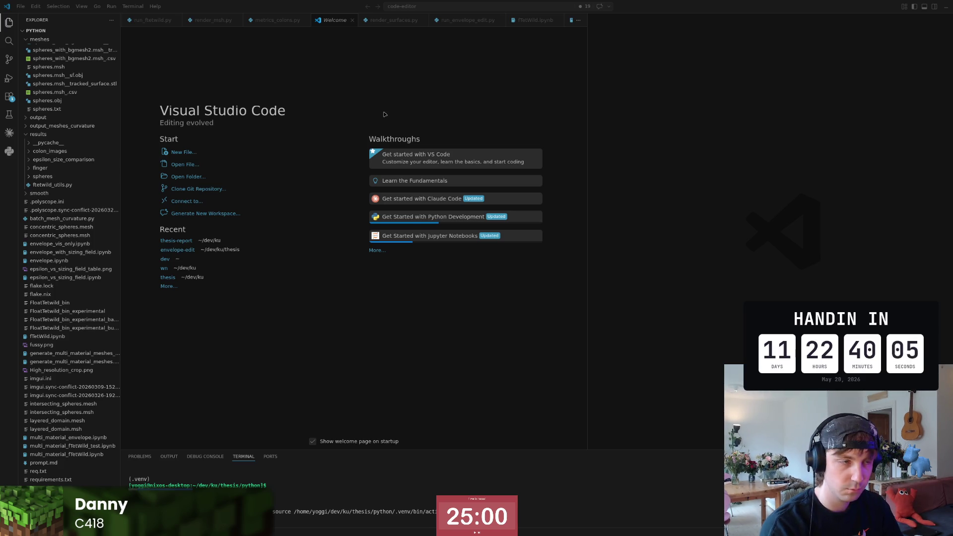
key("super+2")
type("rF")
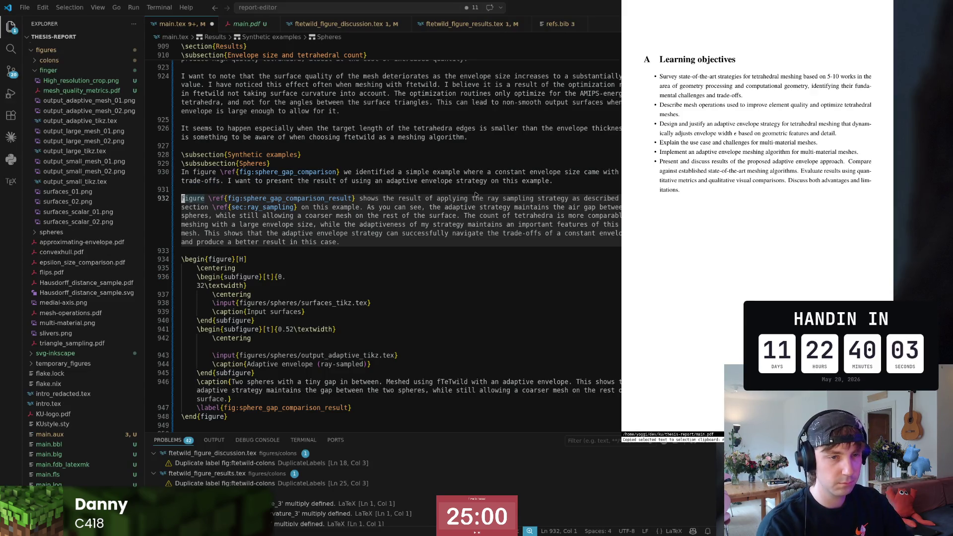
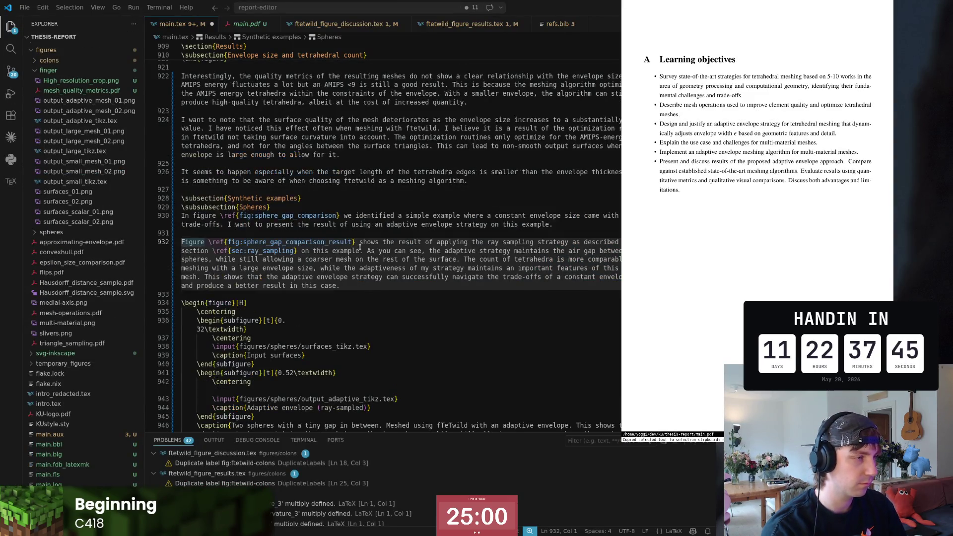
- Close the PDF preview and return focus to the main.tex source near the spheres figure
key("ctrl+z")
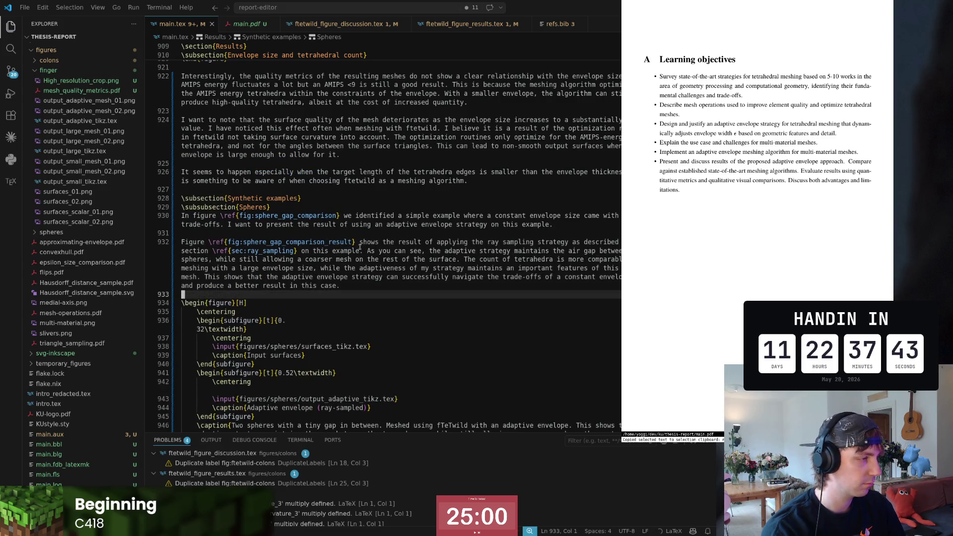
scroll(748, 277, "up", 5)
scroll(748, 277, "up", 5)
scroll(741, 273, "up", 2)
scroll(737, 272, "up", 3)
scroll(735, 272, "up", 3)
scroll(736, 272, "down", 5)
scroll(736, 272, "down", 1)
scroll(737, 271, "up", 5)
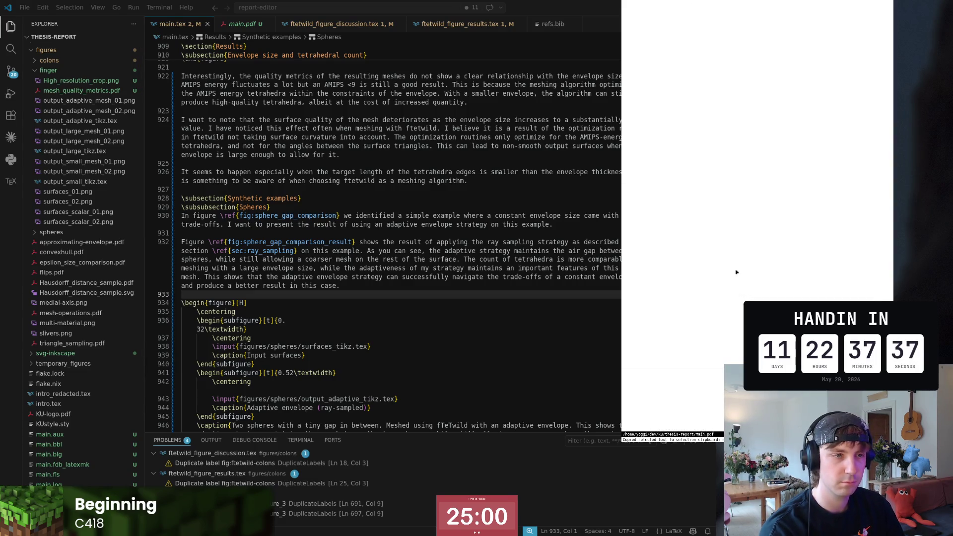
key("q")
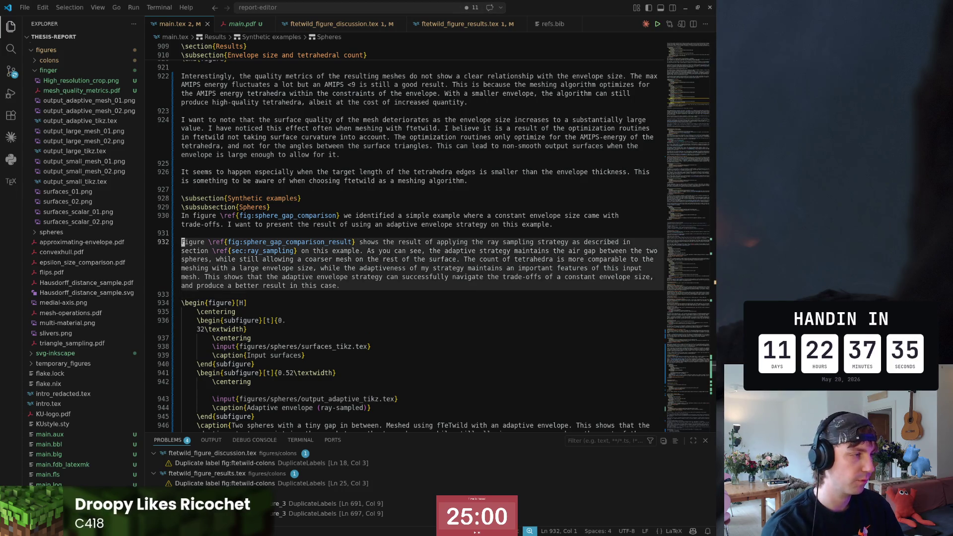
scroll(182, 250, "down", 1)
left_click(183, 250)
key("Down")
key("Down")
key("Down")
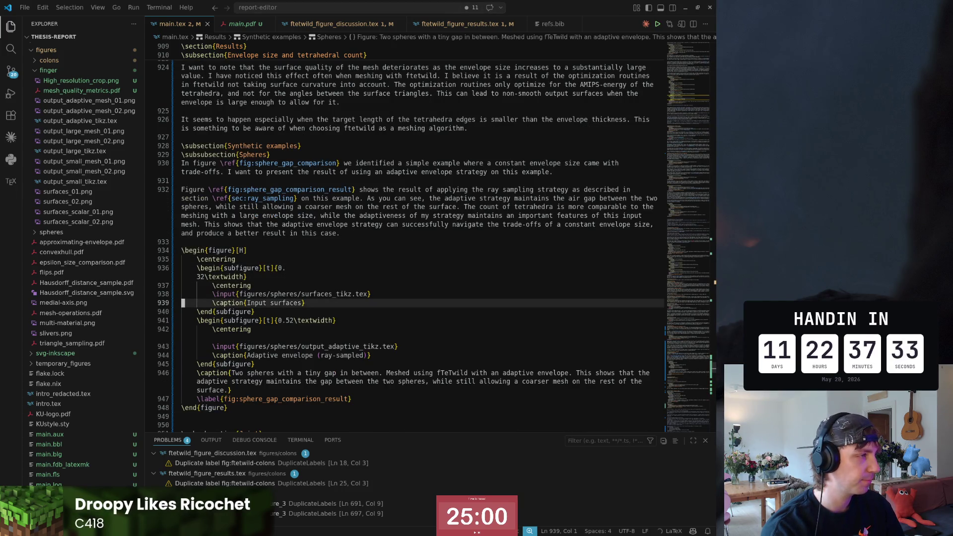
key("Down")
key("Down")
key("Down")
key("Down")
key("Down")
key("Down")
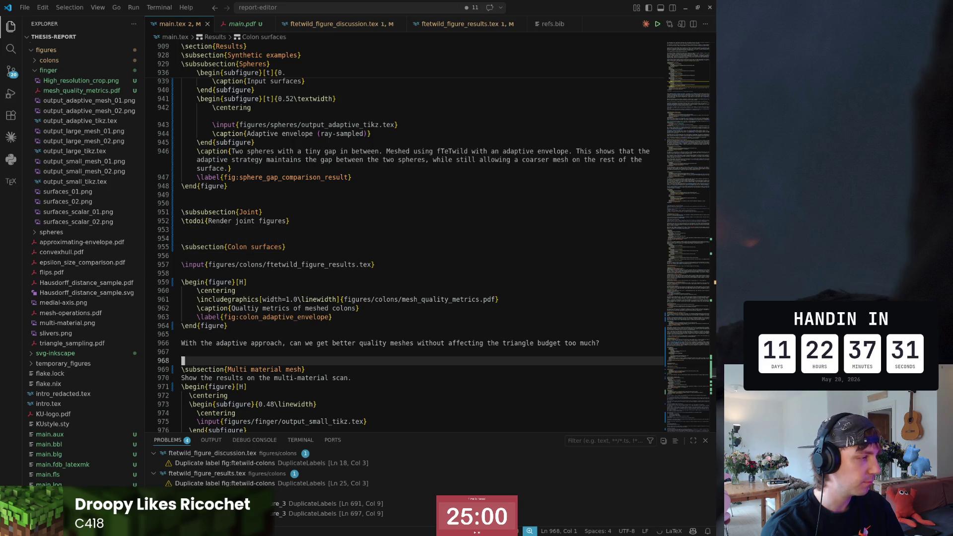
scroll(422, 230, "up", 10)
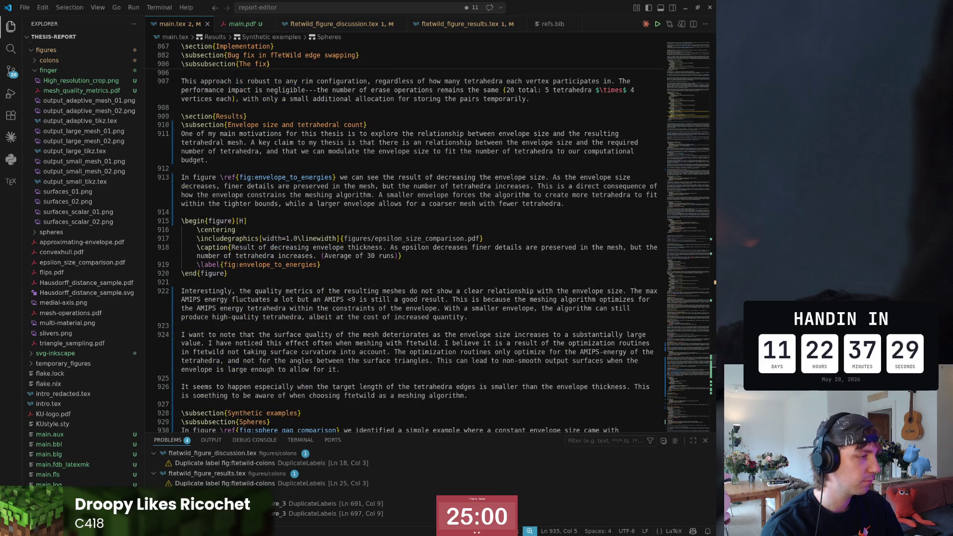
- Move down past the spheres figure to the adaptive-approach question line
key("Down")
key("Down")
key("Down")
key("Down")
key("Down")
key("Down")
key("Down")
key("Down")
key("Down")
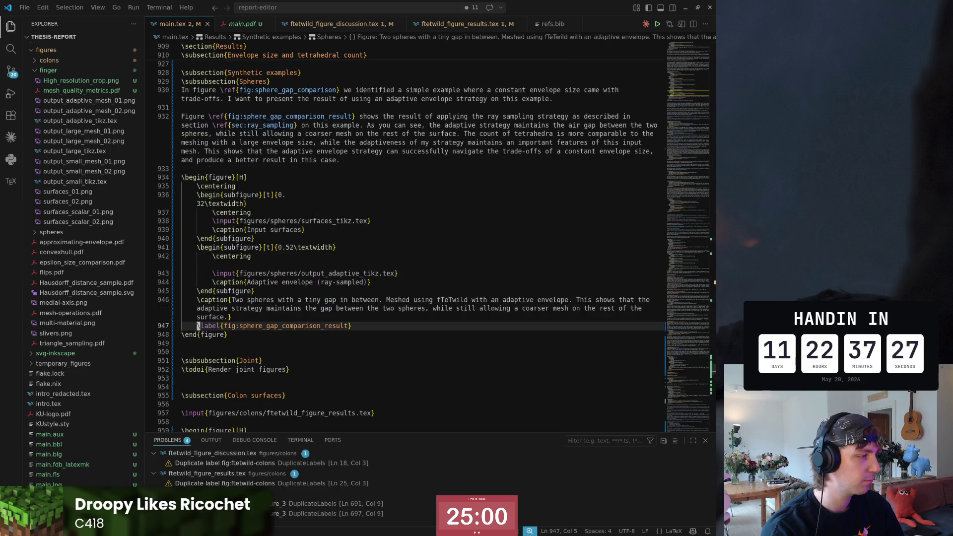
key("Down")
key("Down")
key("Down")
key("Down")
key("Down")
key("Down")
key("Down")
key("Down")
key("Down")
key("Down")
key("Down")
key("Down")
key("Right")
key("Right")
key("Right")
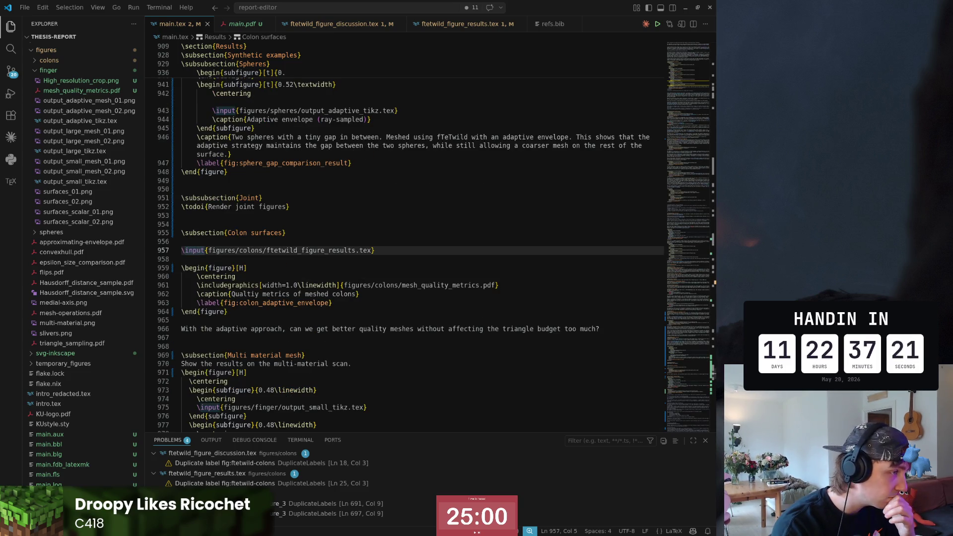
key("Down")
key("Down")
key("Down")
key("Down")
key("Down")
key("Down")
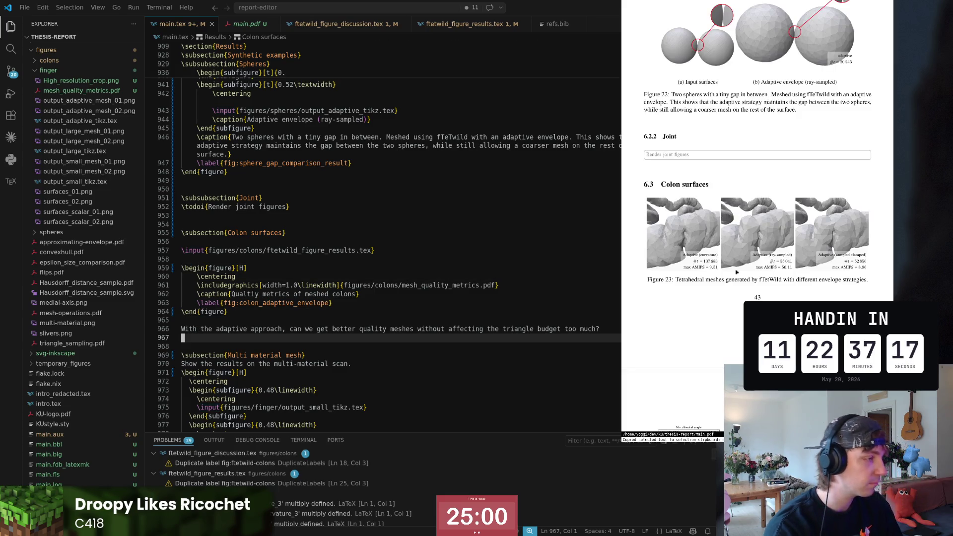
key("Delete")
scroll(387, 238, "down", 4)
key("Up")
key("Up")
key("Up")
key("Up")
key("Up")
key("Up")
key("Up")
key("Up")
scroll(752, 279, "up", 2)
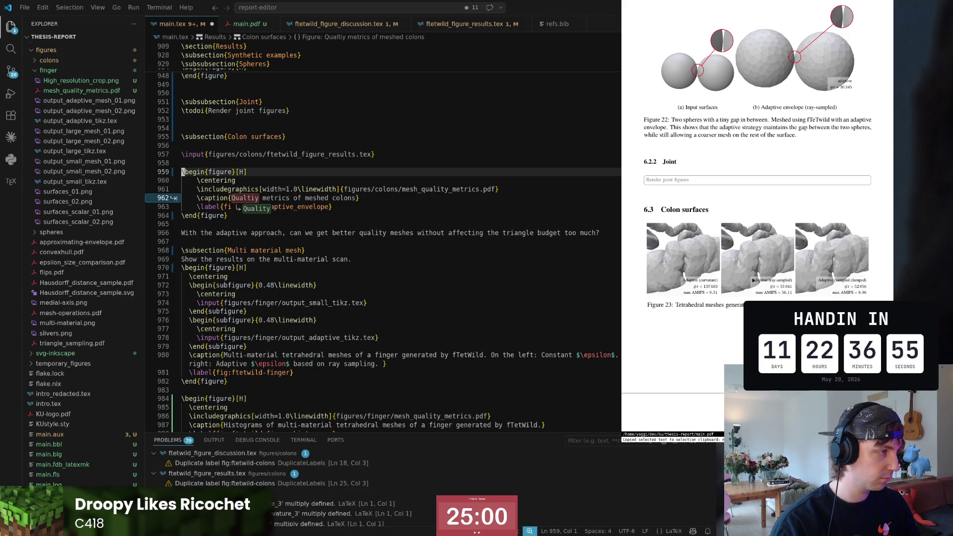
key("Up")
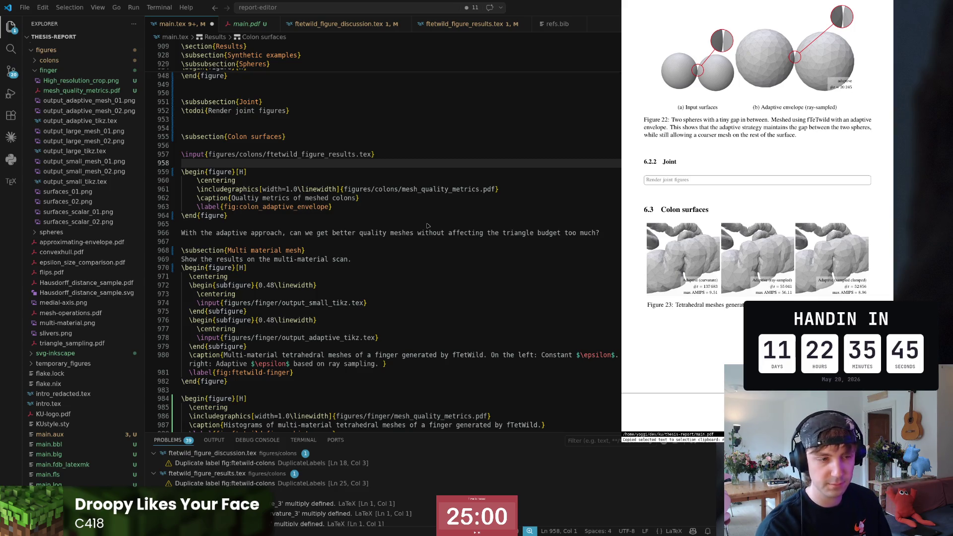
key("alt+Tab")
key("alt+Tab")
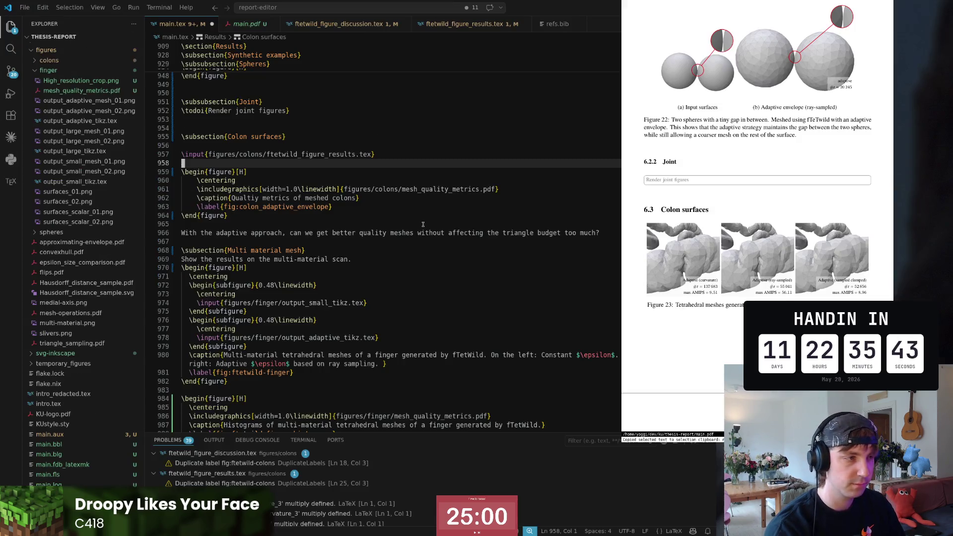
key("alt+Tab")
key("alt+Tab")
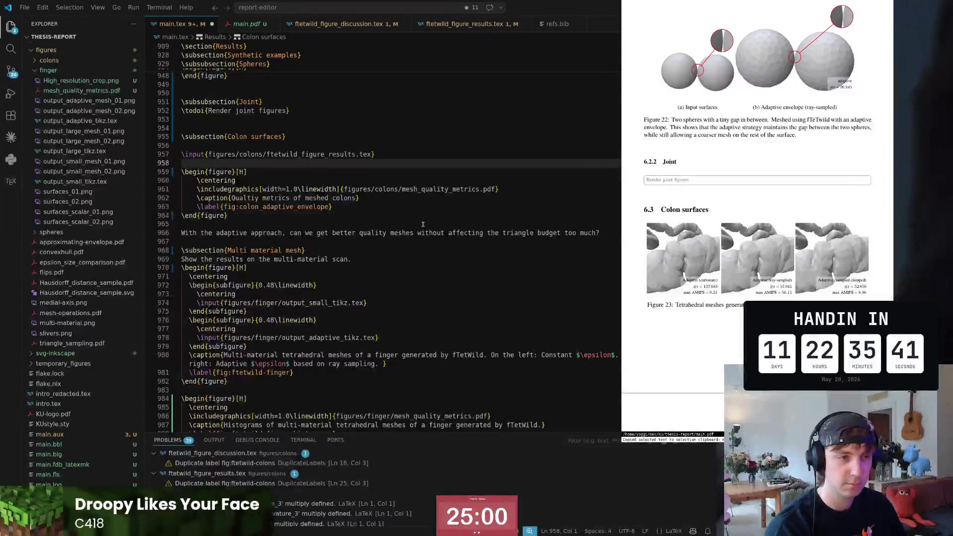
key("Up")
key("Up")
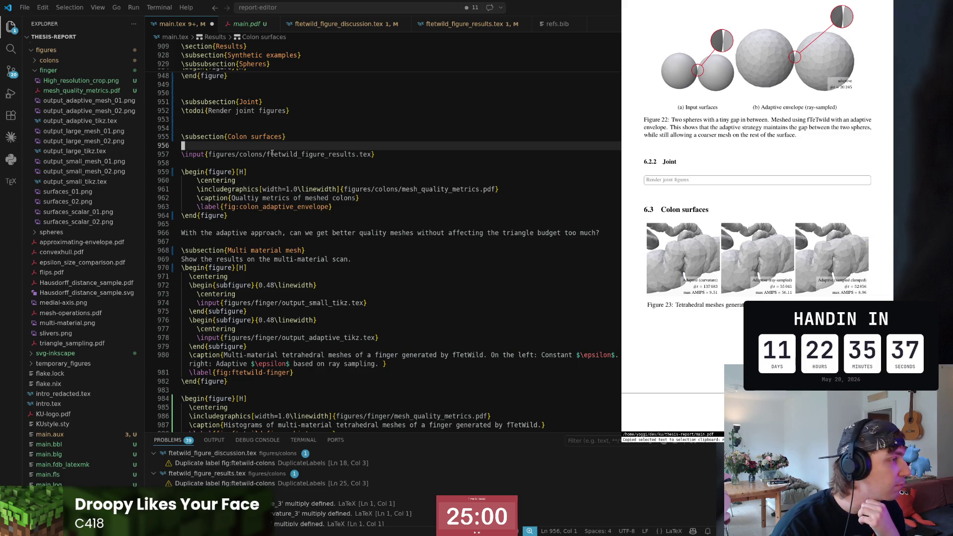
scroll(334, 160, "up", 1)
type("We discussed t")
scroll(334, 160, "up", 3)
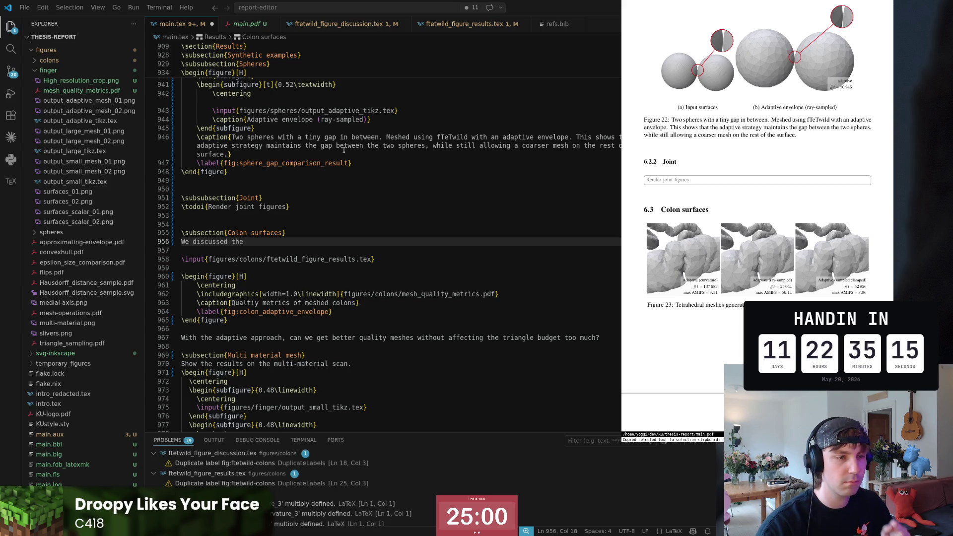
scroll(773, 209, "down", 10)
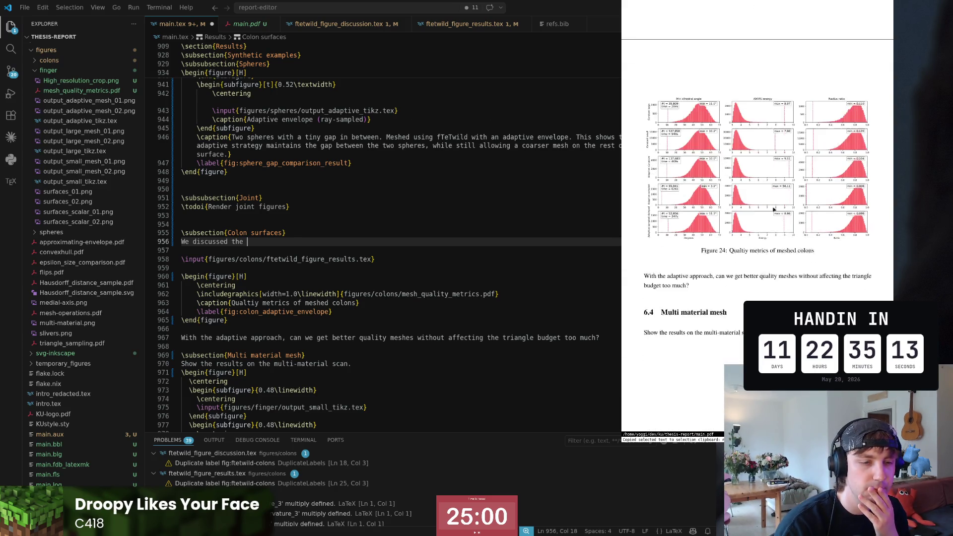
scroll(773, 209, "up", 3)
scroll(773, 210, "up", 2)
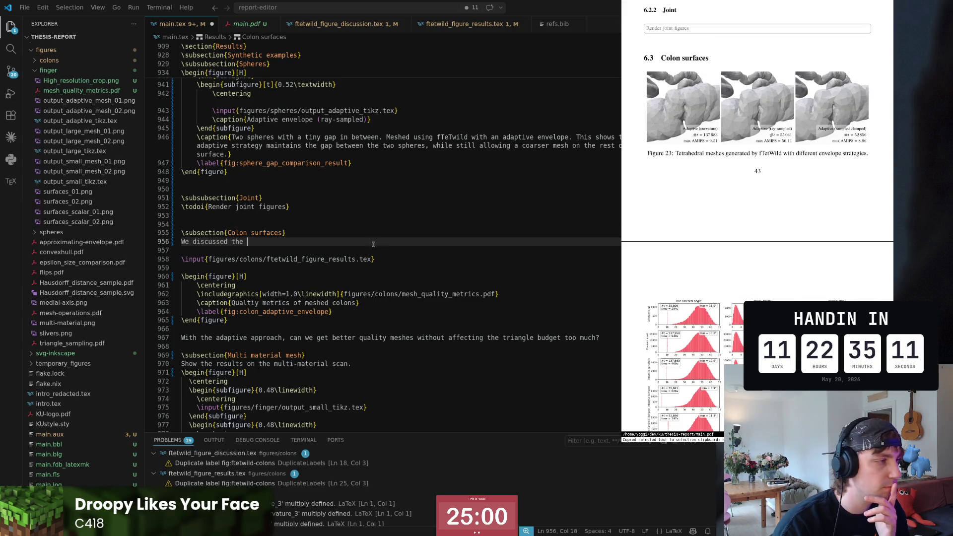
- Restore the start of the sentence 'We discussed the colon surface meshes from' and check the other project window
key("Escape")
key("0")
key("w")
key("w")
type("0cw")
type("We")
key("Escape")
key("A")
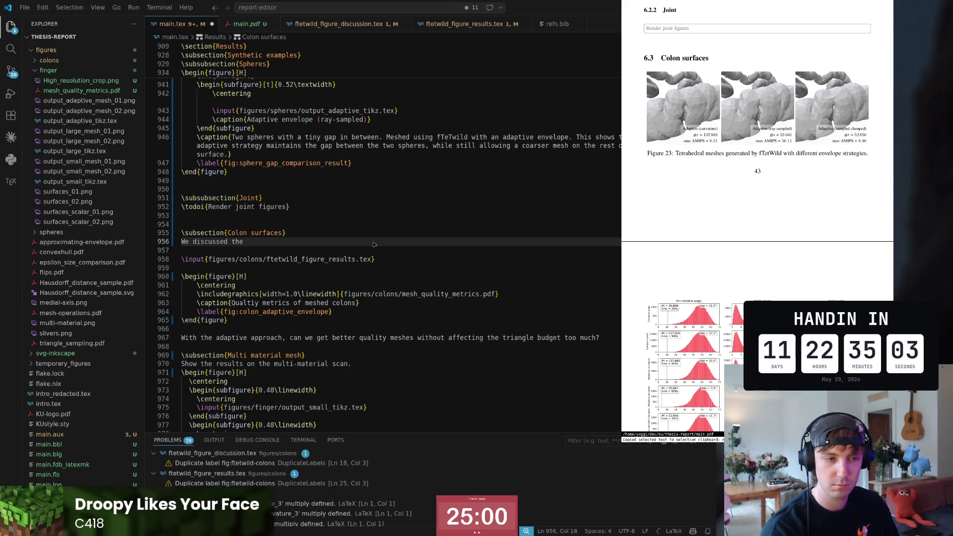
key("super+2")
key("super+1")
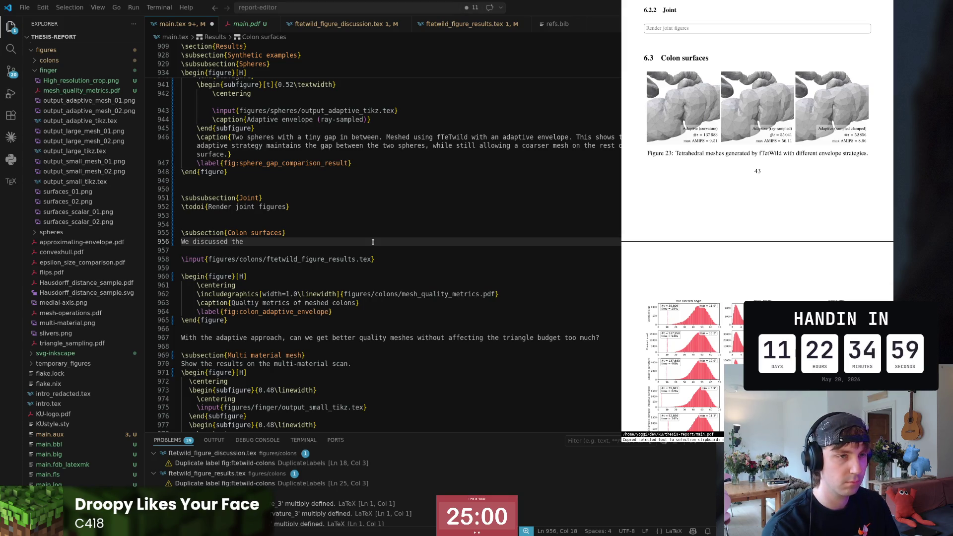
type("colon surface meshes from  \\cite{")
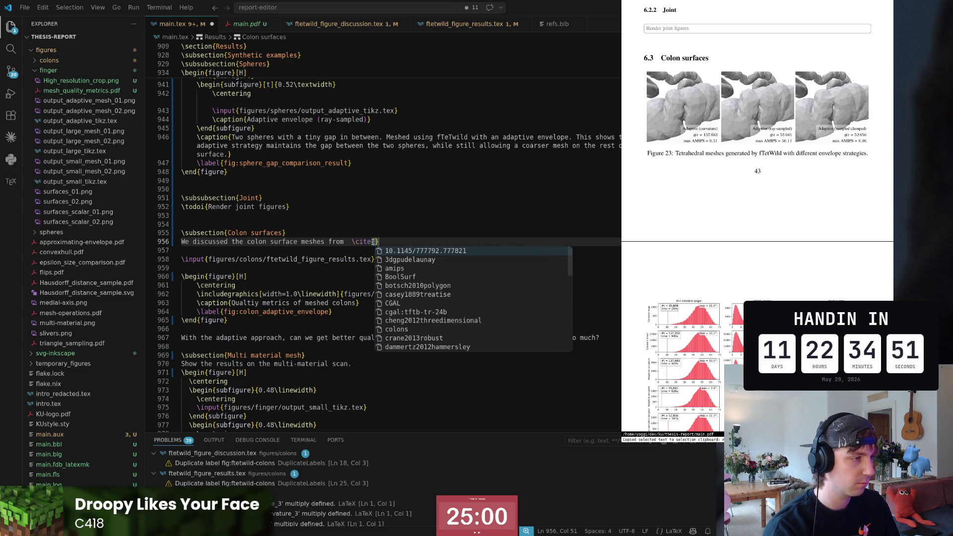
type("mart")
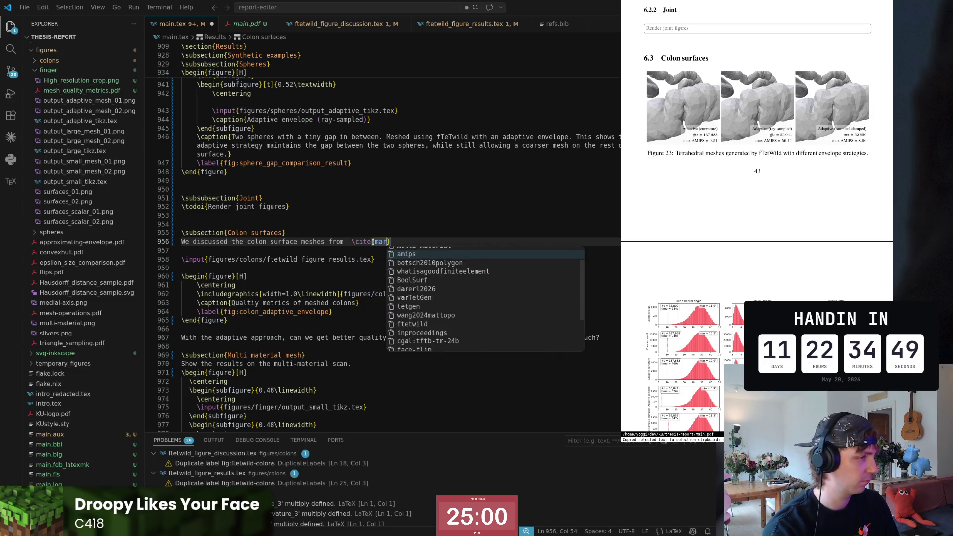
type("ina")
- Insert a \cite from the autocomplete list, then delete the wrong citation from the sentence
key("BackSpace")
key("BackSpace")
key("BackSpace")
key("BackSpace")
key("BackSpace")
key("BackSpace")
key("BackSpace")
key("Return")
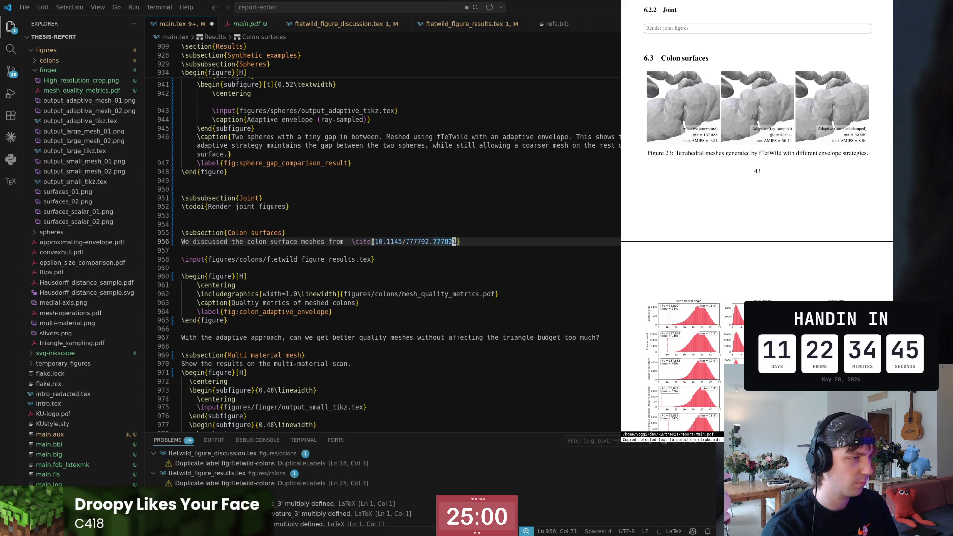
key("Home")
key("ctrl+Right")
key("ctrl+Right")
key("ctrl+Right")
key("ctrl+Right")
key("ctrl+Right")
key("ctrl+Right")
key("ctrl+Right")
key("Right")
key("Right")
key("shift+End")
key("Delete")
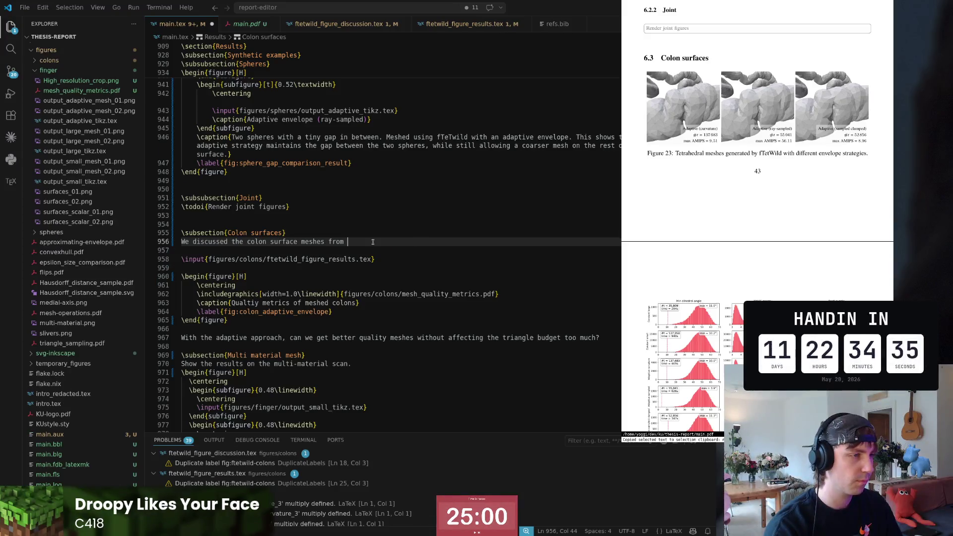
scroll(373, 241, "up", 5)
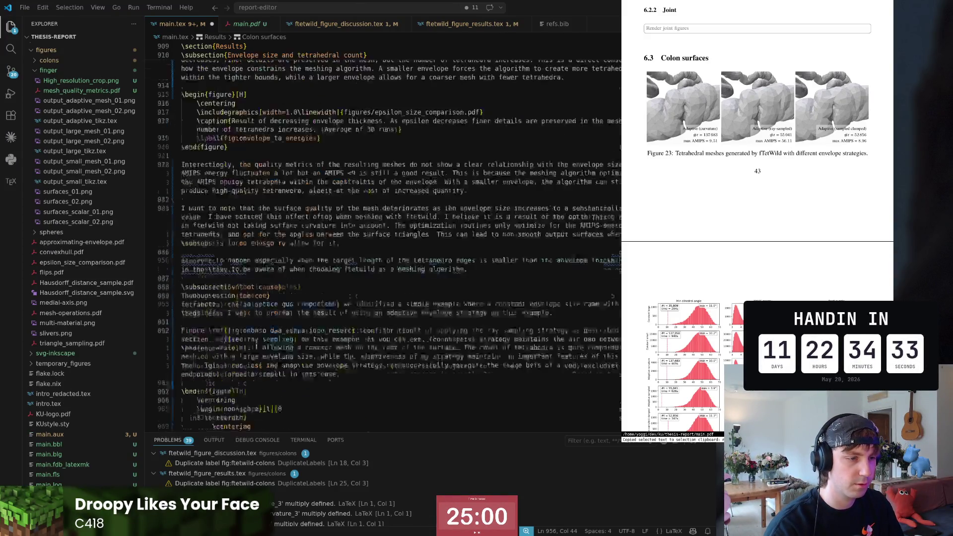
scroll(394, 238, "up", 15)
scroll(395, 238, "up", 5)
scroll(395, 238, "up", 5)
scroll(395, 238, "up", 5)
scroll(395, 238, "down", 5)
scroll(395, 238, "down", 5)
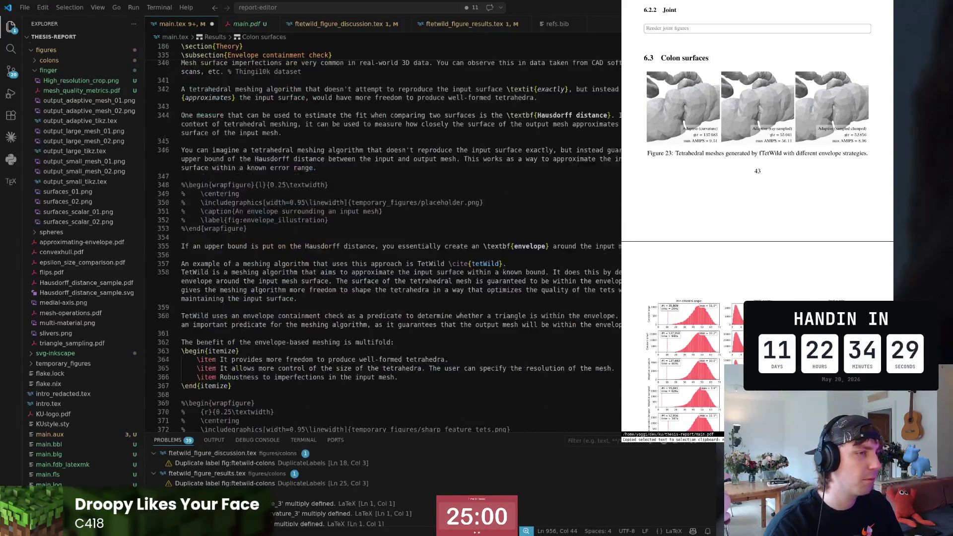
scroll(395, 238, "down", 5)
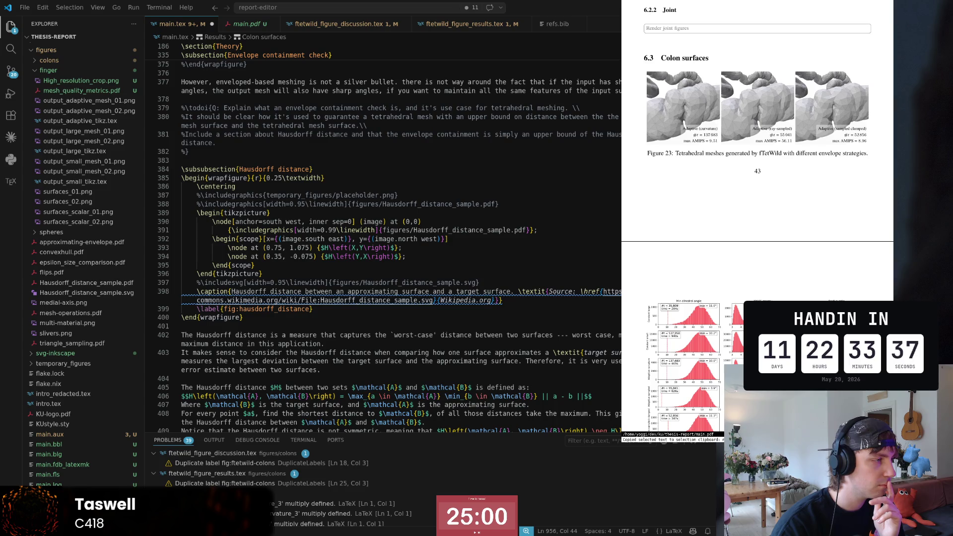
scroll(354, 219, "down", 5)
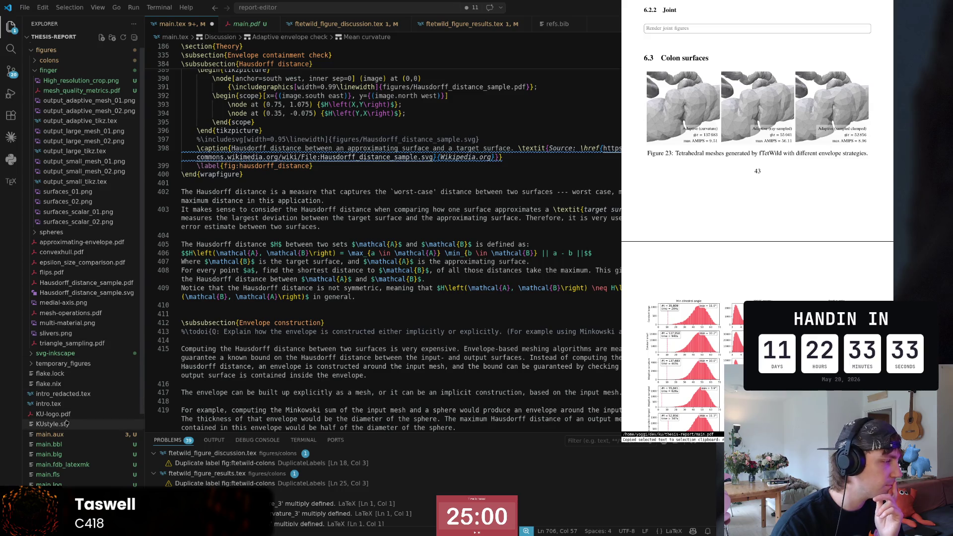
scroll(67, 424, "down", 5)
- Look up the colons entry key in refs.bib and return to main.tex
left_click(47, 470)
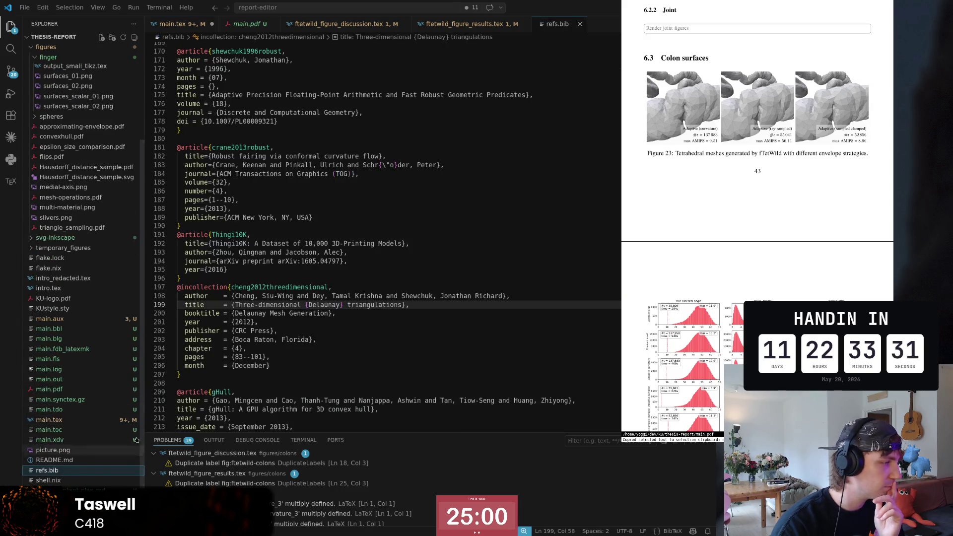
scroll(298, 319, "down", 3)
scroll(298, 319, "down", 1)
left_click(313, 288)
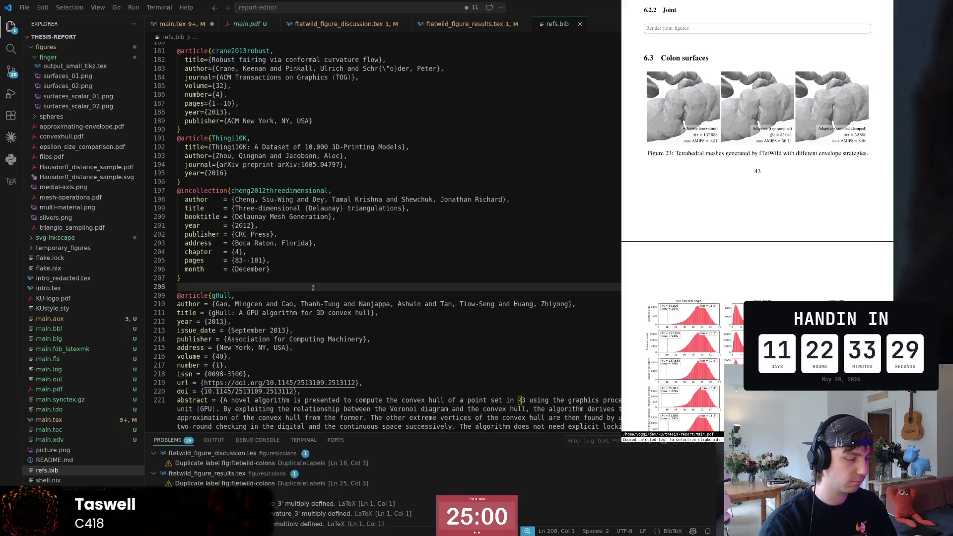
scroll(313, 287, "down", 20)
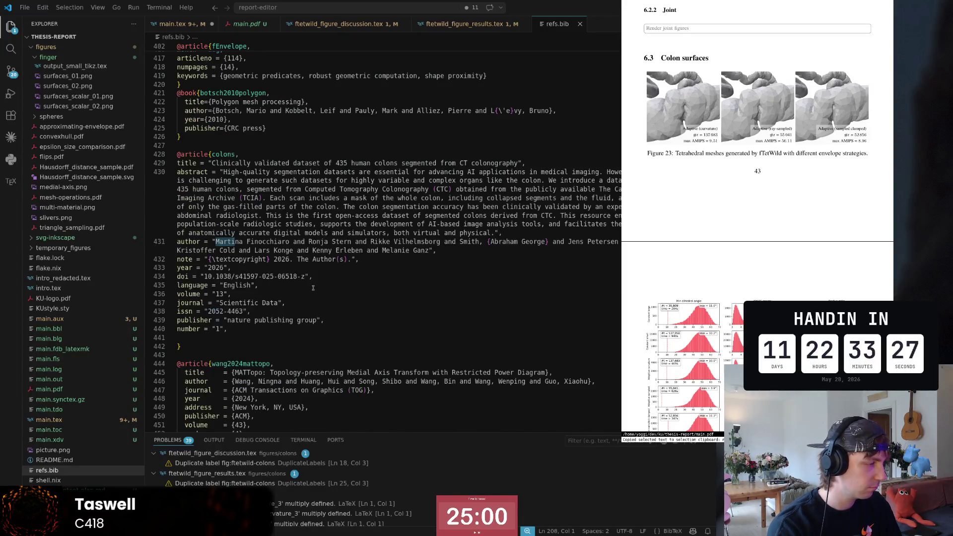
key("Up")
key("Up")
key("Up")
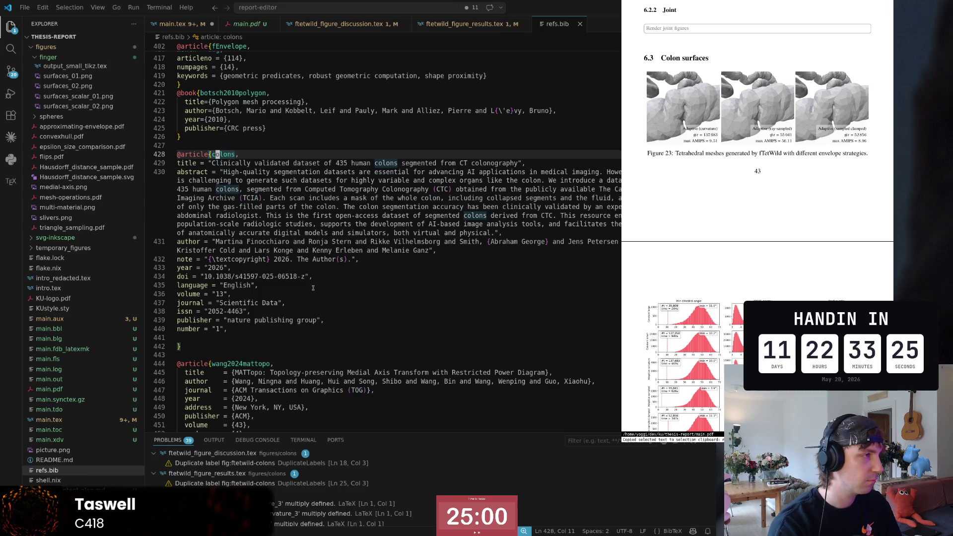
left_click(173, 26)
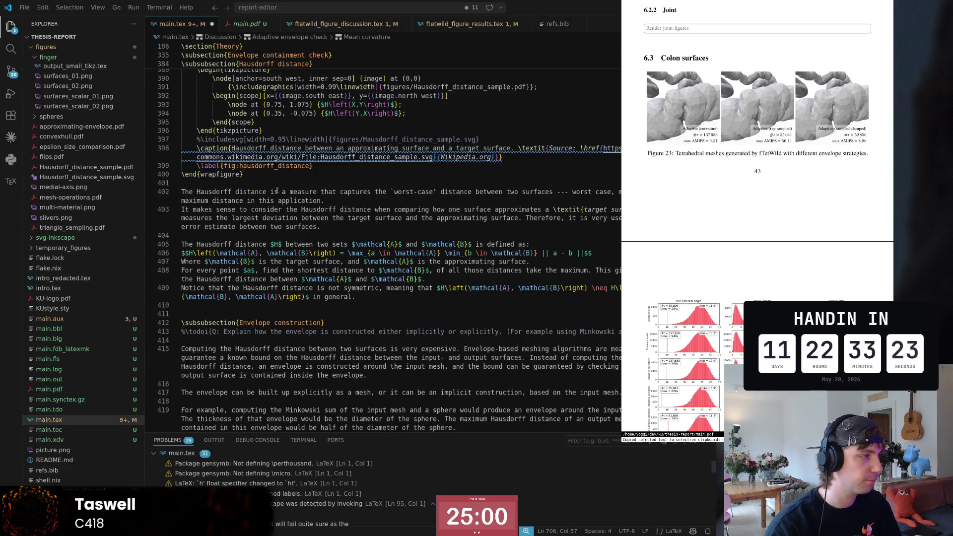
left_click(322, 340)
scroll(395, 238, "down", 15)
scroll(394, 239, "down", 15)
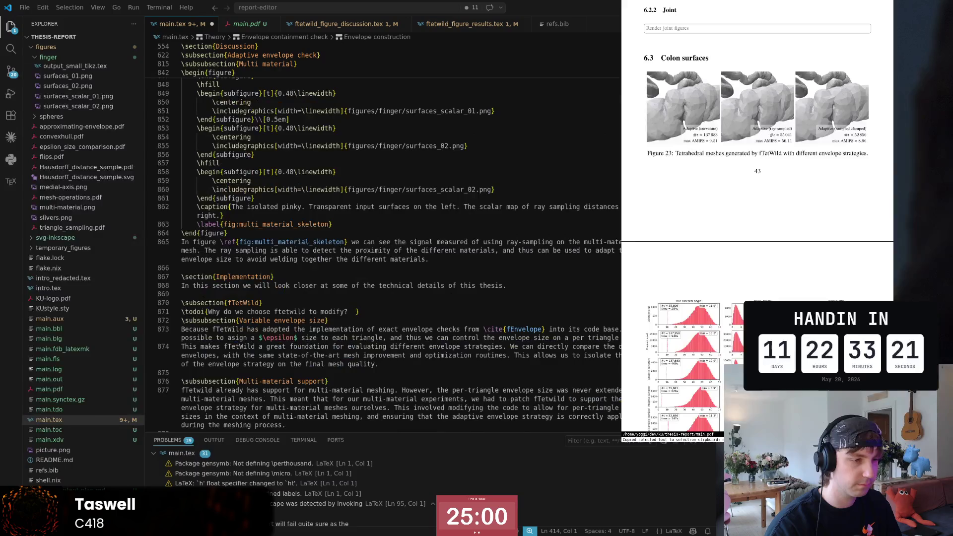
scroll(395, 239, "down", 15)
scroll(395, 239, "down", 15)
scroll(382, 288, "down", 5)
scroll(382, 288, "up", 5)
scroll(382, 289, "up", 5)
scroll(382, 288, "up", 4)
- Finish the Colon surfaces sentence with \cite{colons} and the word section
left_click(336, 168)
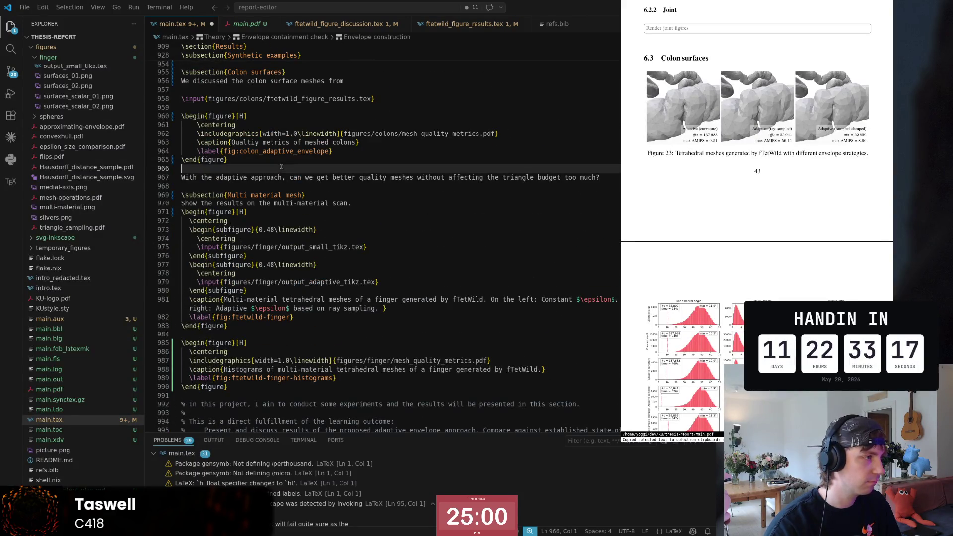
key("Up")
key("Up")
key("Up")
key("Up")
key("Up")
key("Up")
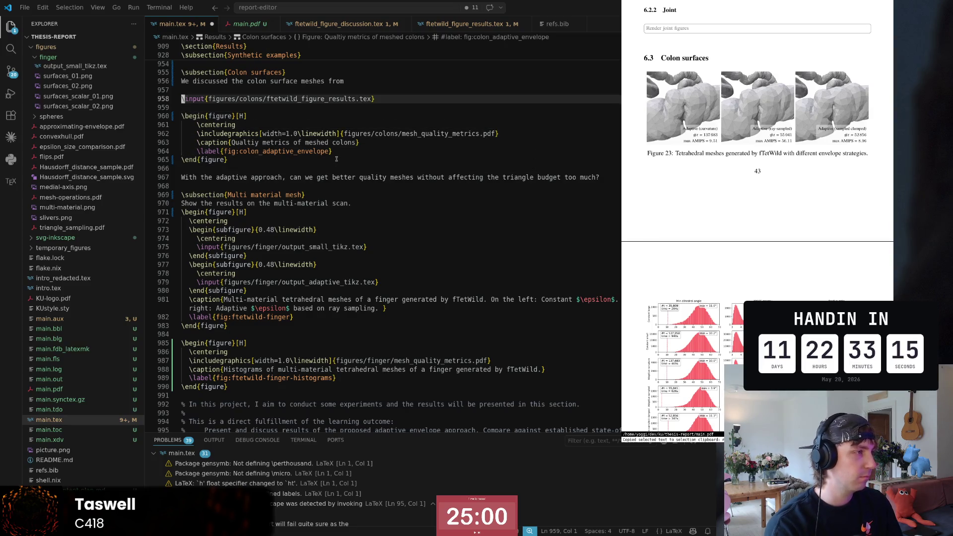
key("Up")
key("Up")
key("End")
type("\\cite{")
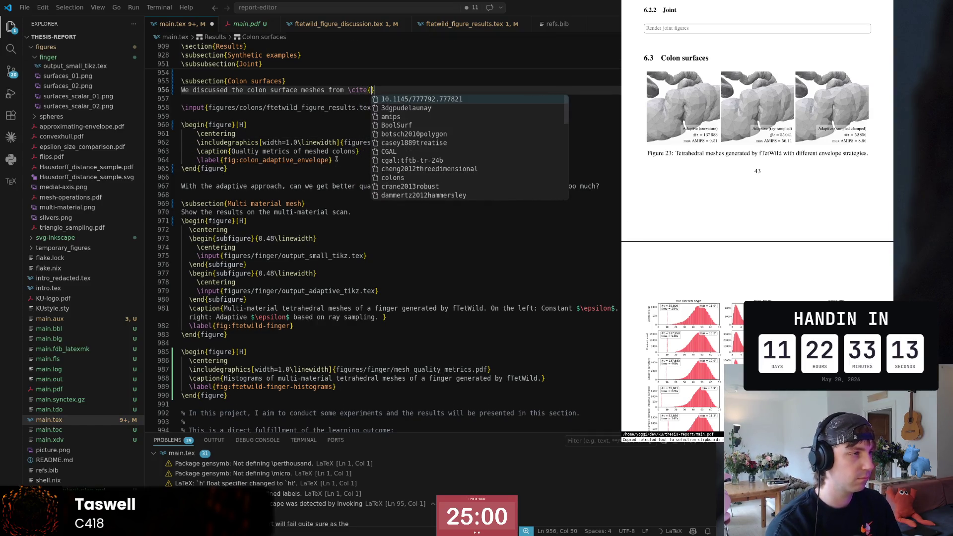
type("colons}")
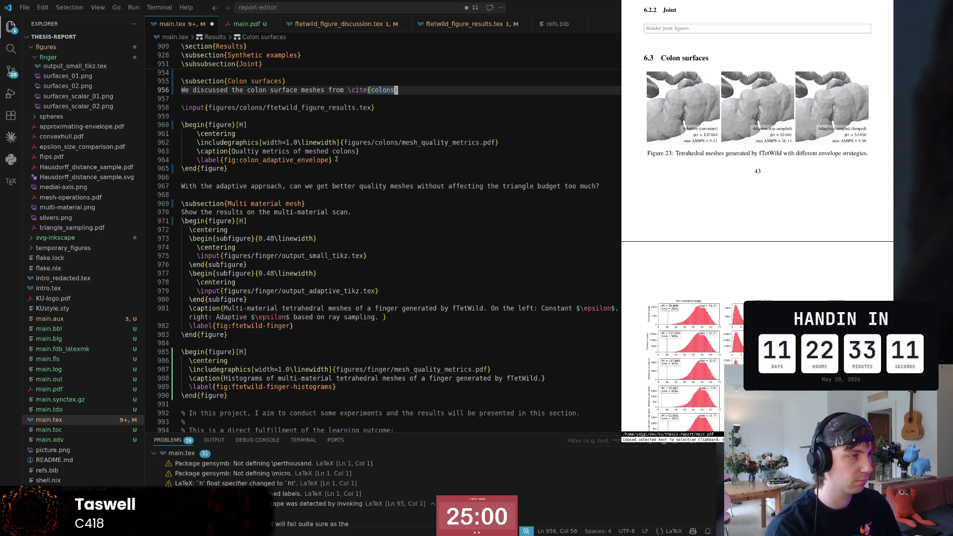
type(" i")
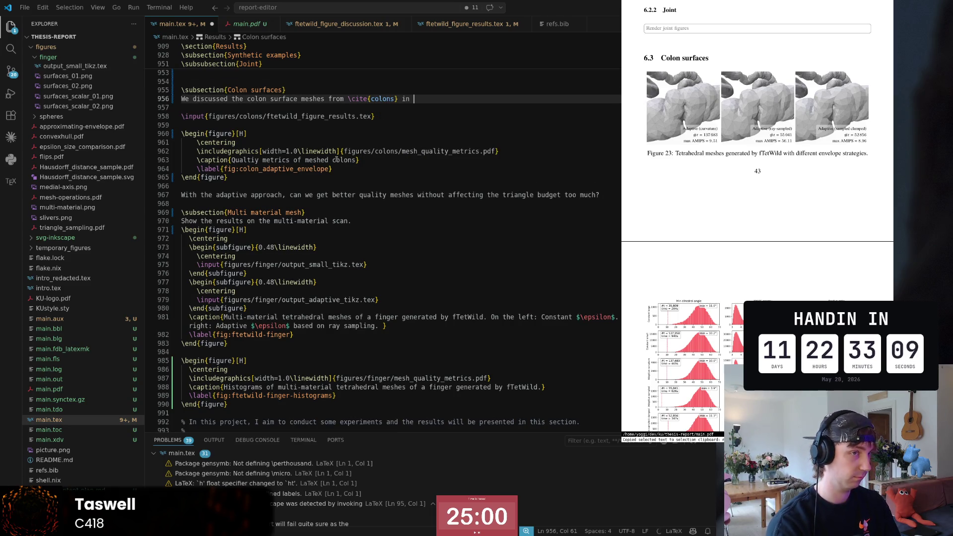
type("n")
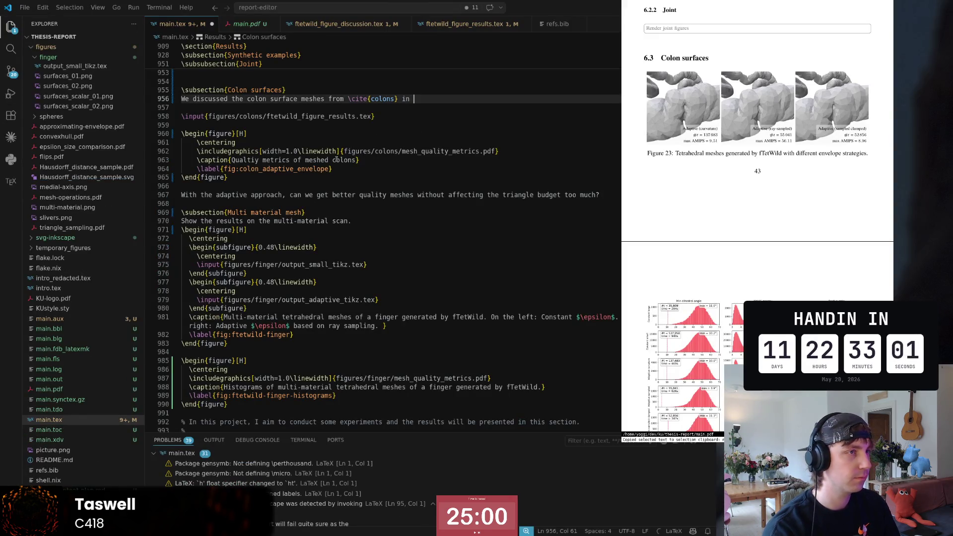
type("pre")
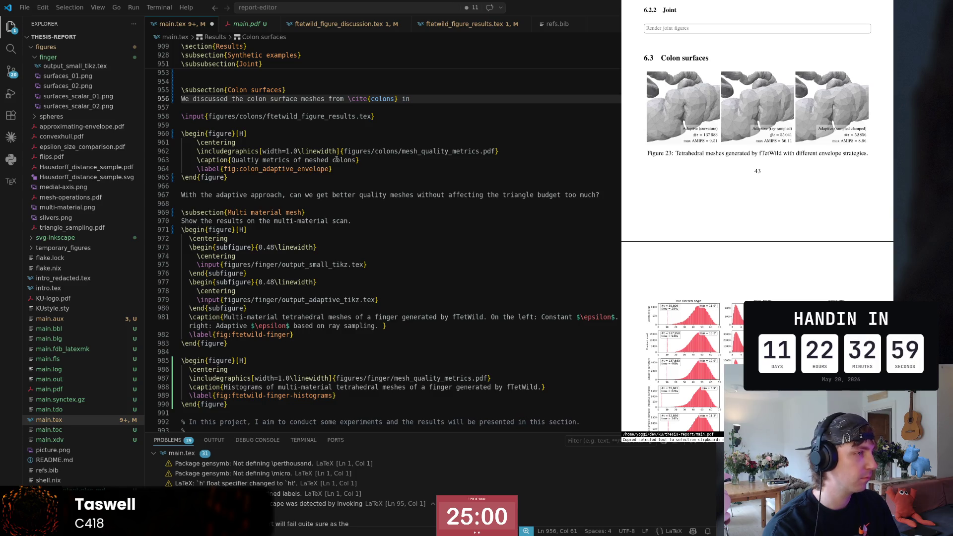
type("vious secti")
key("Escape")
key("Left")
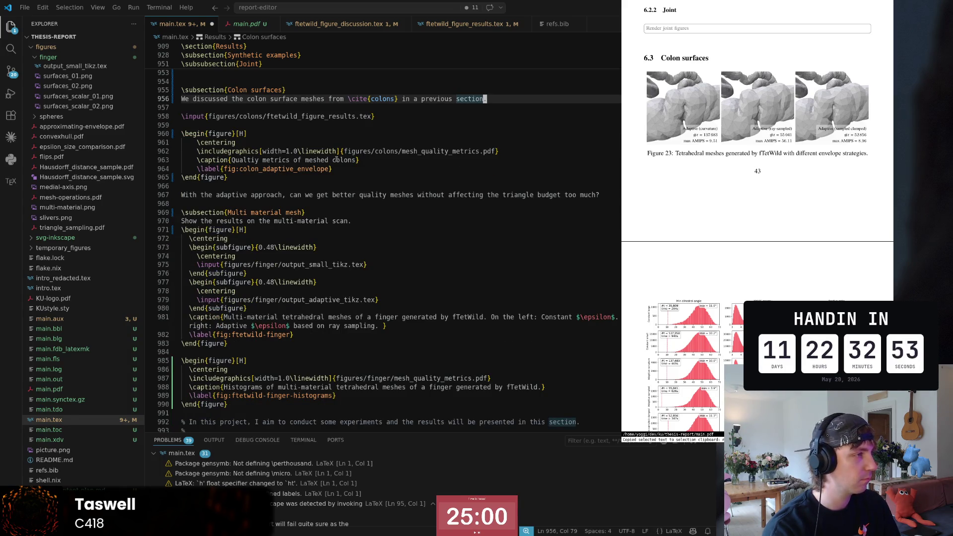
key("z")
key("z")
key("b")
key("b")
type("bdawea")
- Accept the \ref{sec:colon_surfaces} completion and save main.tex
key("Tab")
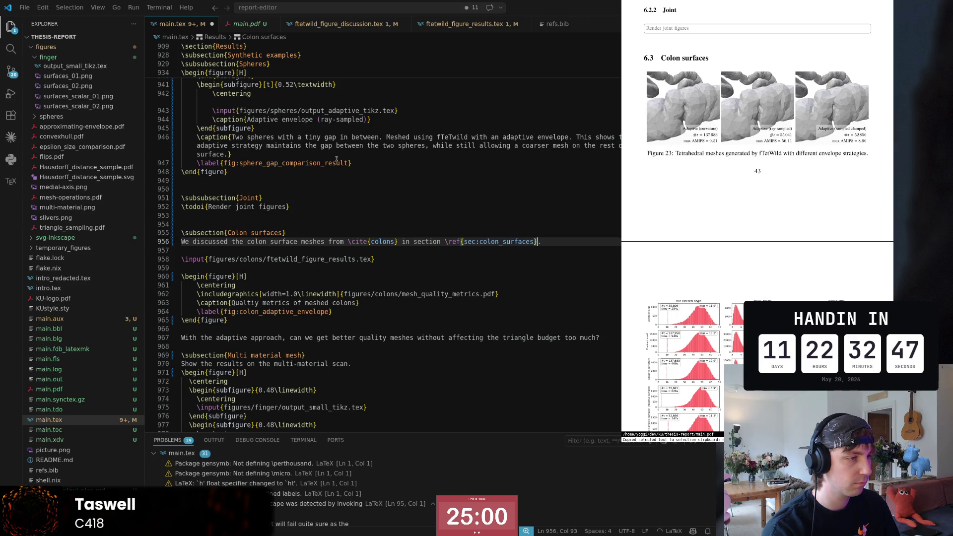
key("Escape")
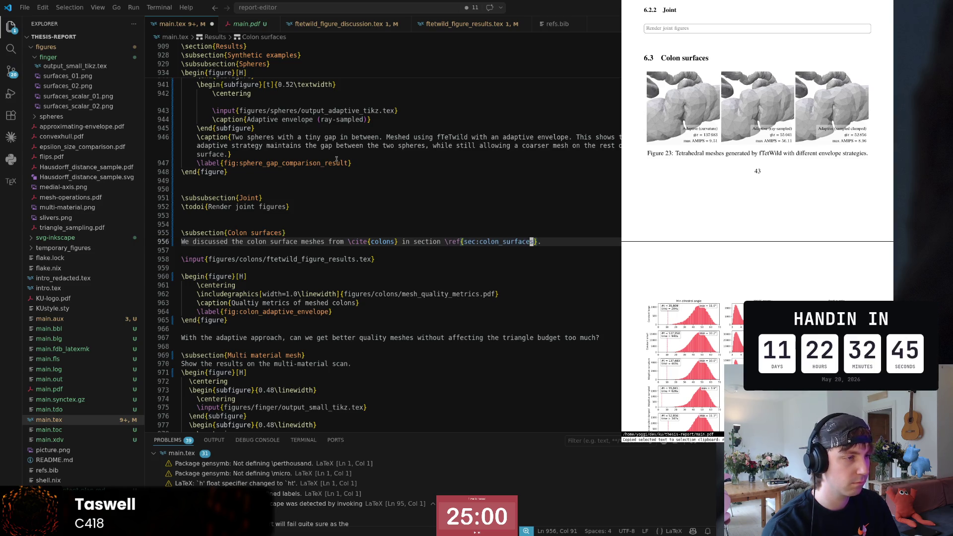
key("A")
key("ctrl+s")
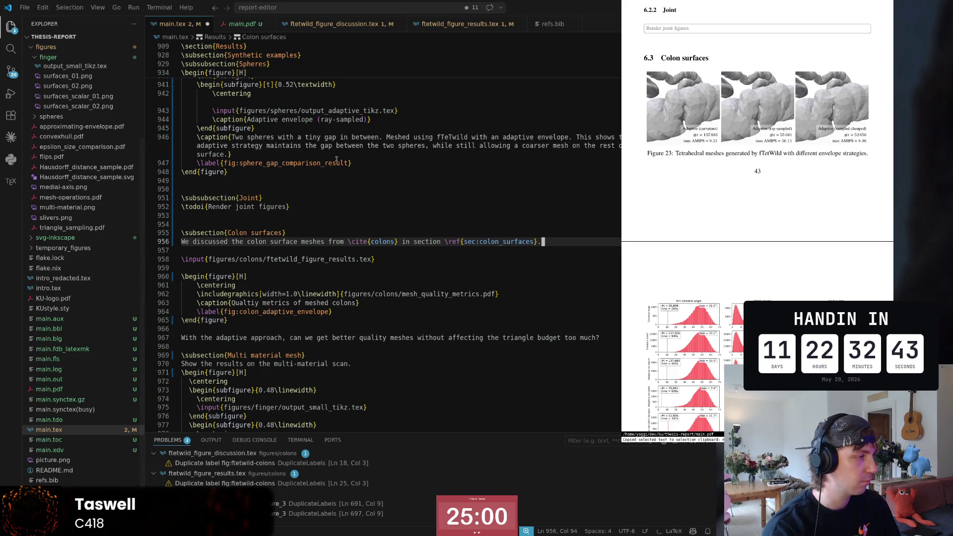
key("Return")
key("Left")
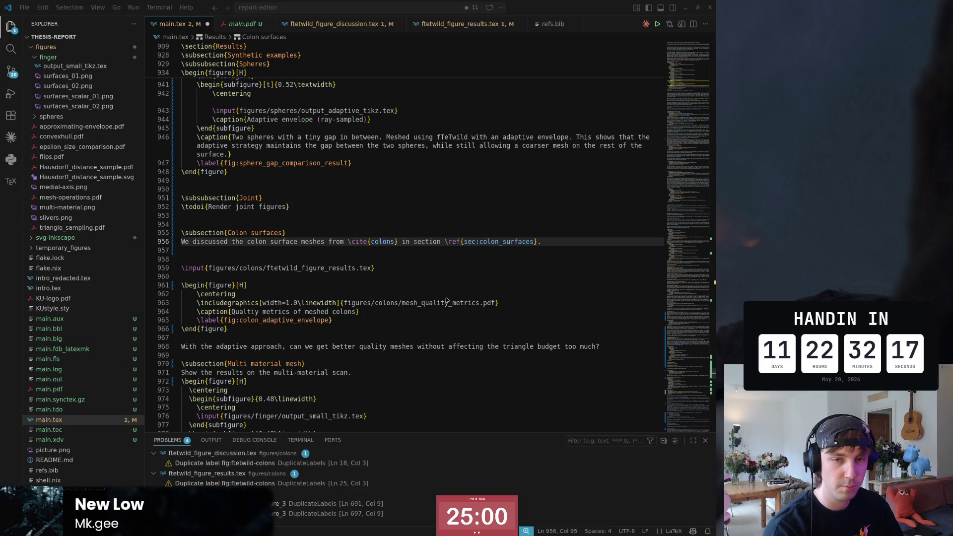
- Show the Colon surfaces spot in the PDF preview and return to the thesis editor
key("ctrl+alt+j")
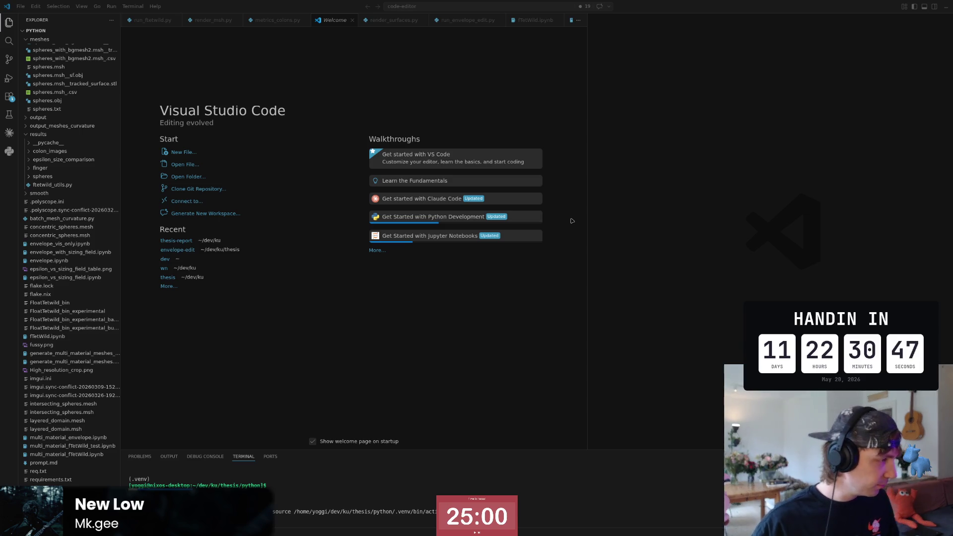
key("super+2")
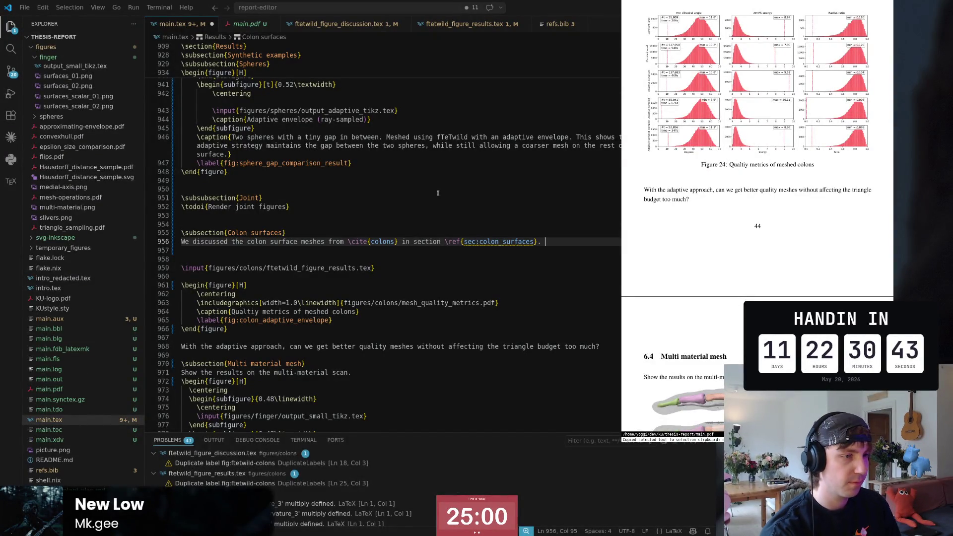
- Delete the stray characters after \ref{sec:colon_surfaces}. and move to the blank line below
key("BackSpace")
key("BackSpace")
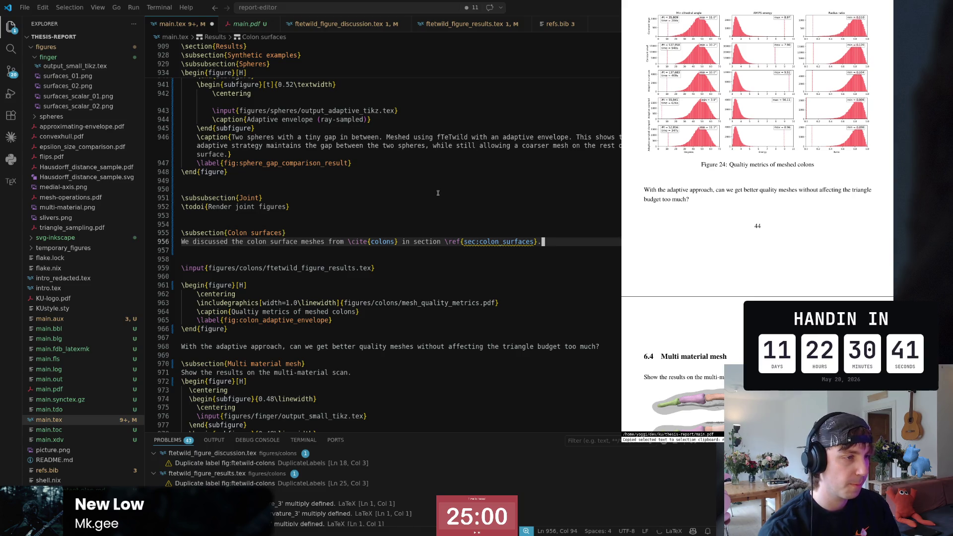
key("Up")
key("Down")
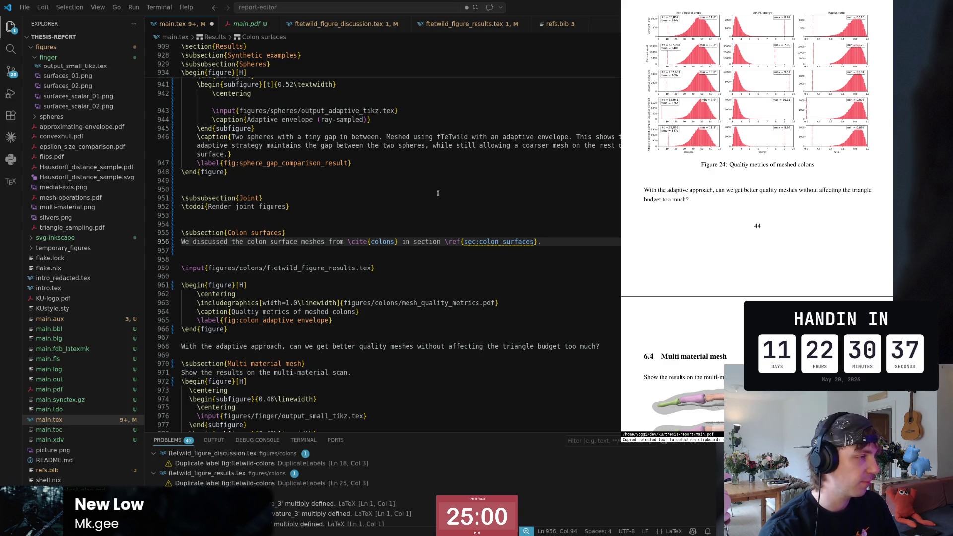
key("Down")
key("Down")
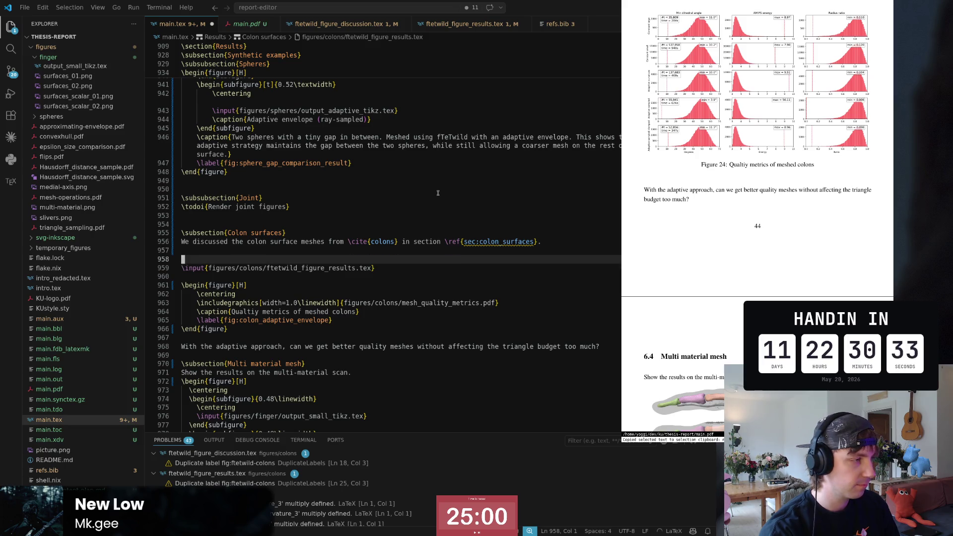
scroll(717, 345, "down", 2)
scroll(717, 346, "down", 2)
scroll(716, 346, "down", 2)
scroll(717, 345, "up", 3)
scroll(718, 348, "up", 3)
scroll(721, 353, "up", 3)
scroll(723, 357, "up", 3)
scroll(723, 357, "up", 2)
scroll(724, 357, "up", 1)
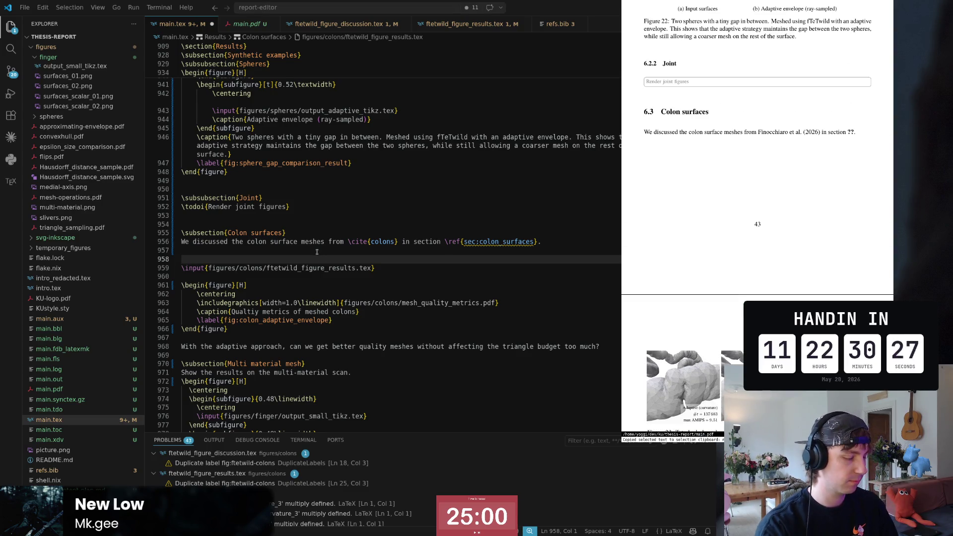
- Start a new paragraph 'In this section result of applying both adaptive...' and replace the word will
key("Return")
key("Up")
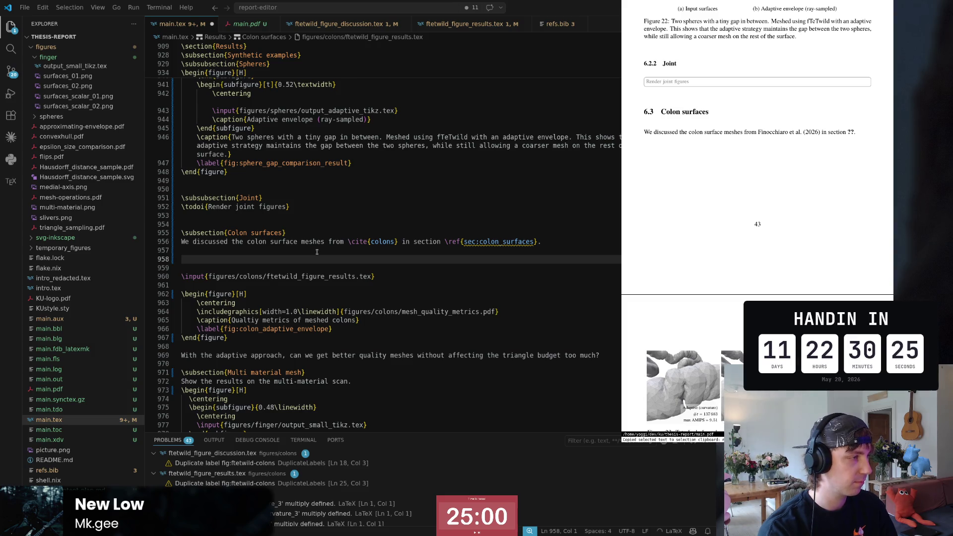
type("In ")
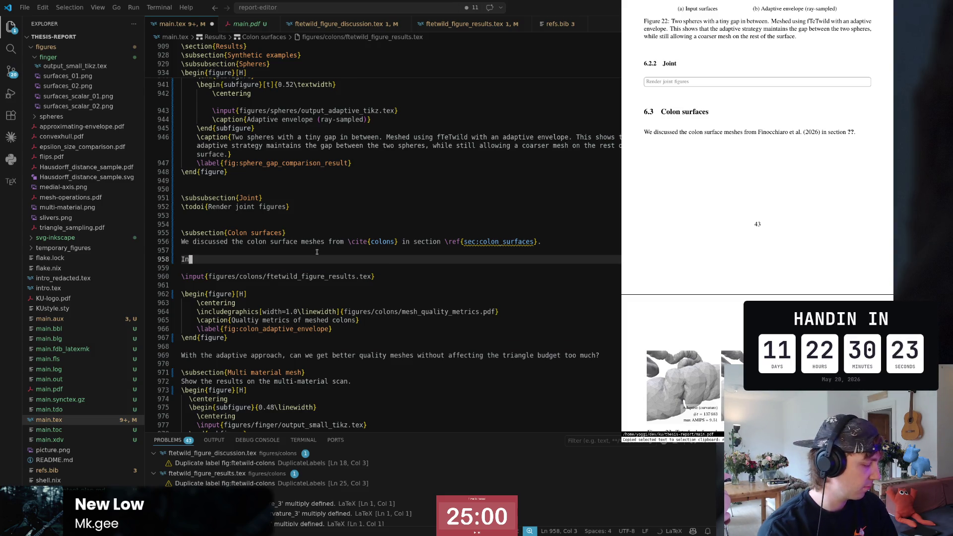
type("  section i ")
type("ll")
key("Left")
key("Left")
key("Left")
key("BackSpace")
key("BackSpace")
key("ctrl+shift+Return")
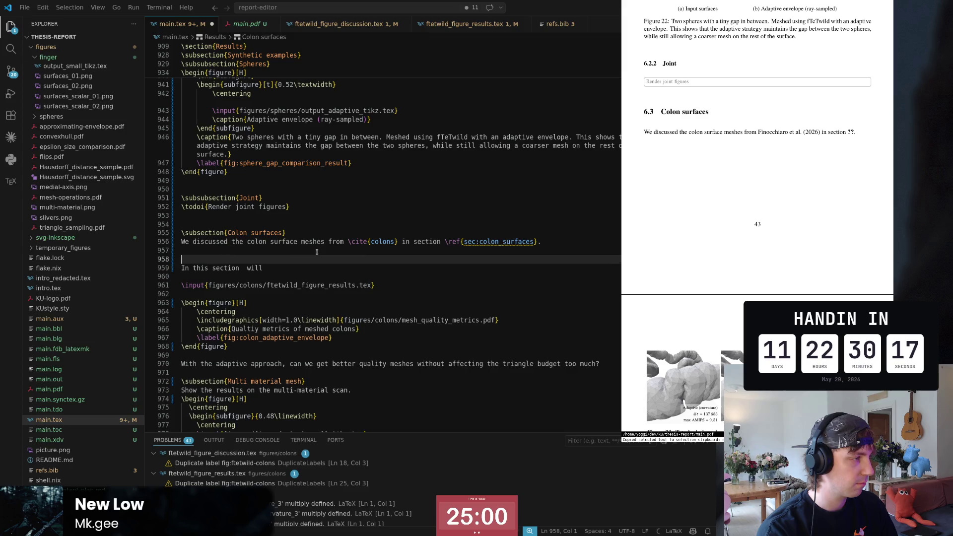
key("Down")
key("End")
key("ctrl+Left")
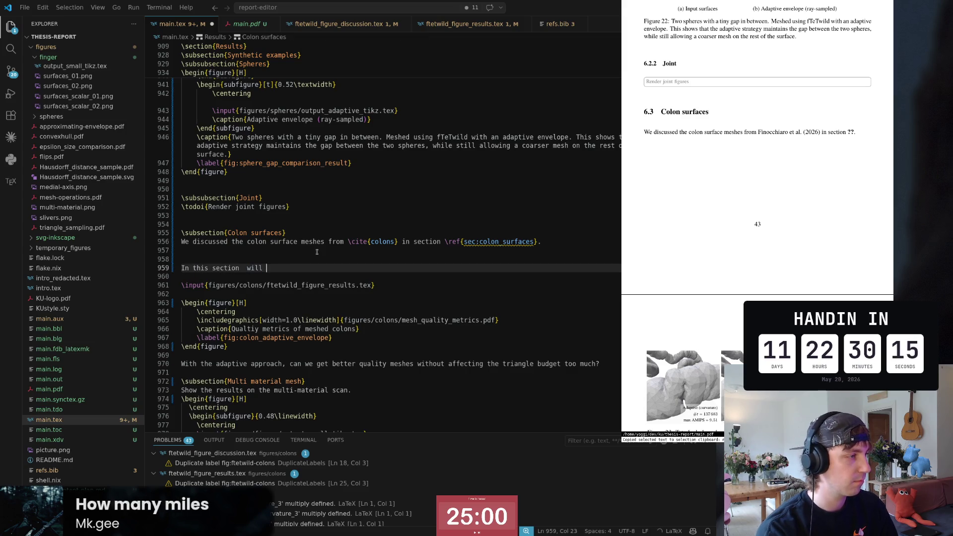
key("BackSpace")
type("the result of applying ")
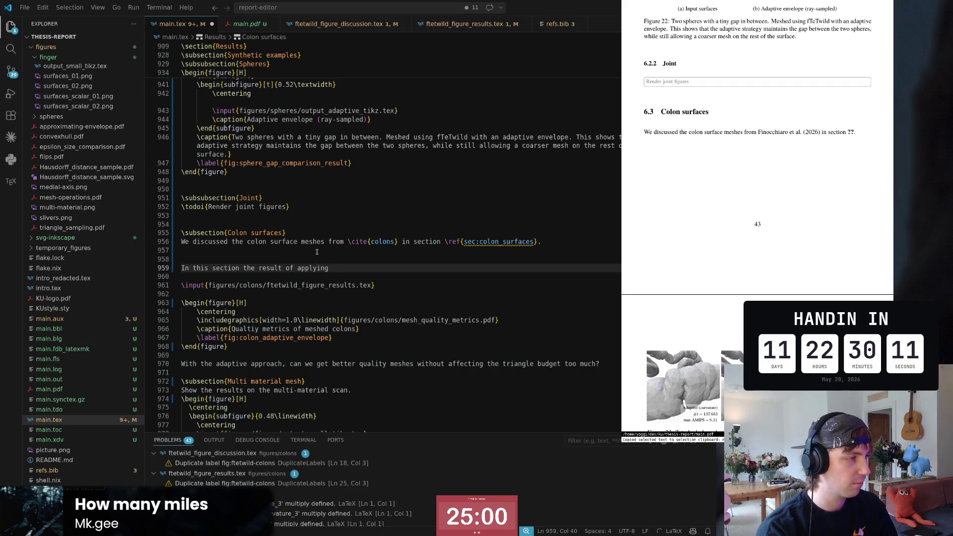
type("both adaptive strat")
- Remove the stray 'the' after section and the empty line above, checking the fTetWild paper
key("ctrl+Left")
key("ctrl+Left")
key("ctrl+Left")
key("ctrl+Left")
key("ctrl+Left")
key("ctrl+Left")
key("ctrl+Right")
key("ctrl+Right")
key("ctrl+BackSpace")
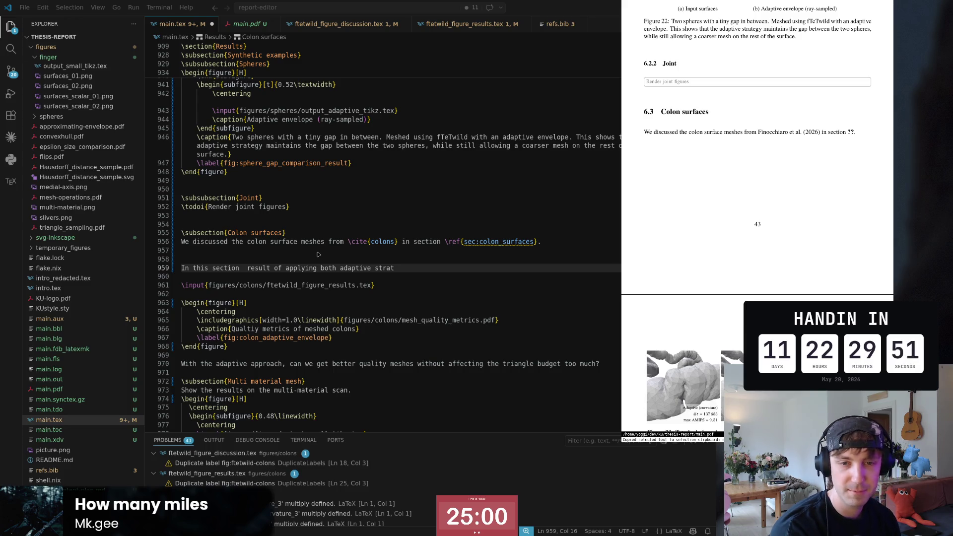
key("alt+Tab")
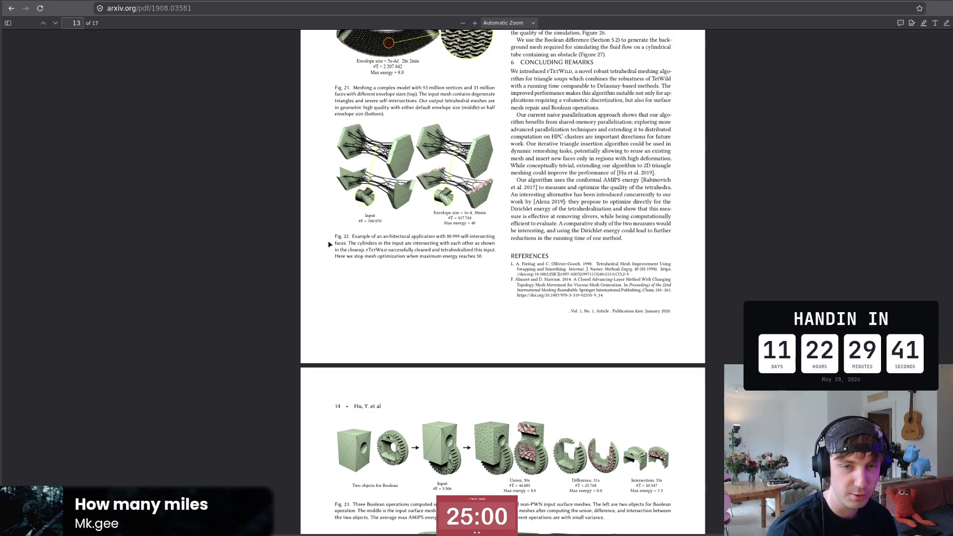
key("alt+Tab")
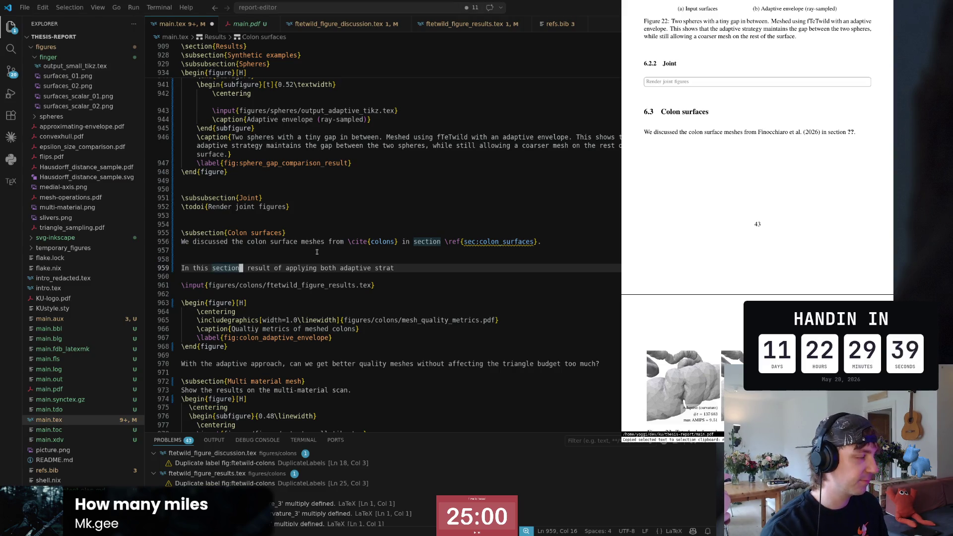
key("Home")
key("BackSpace")
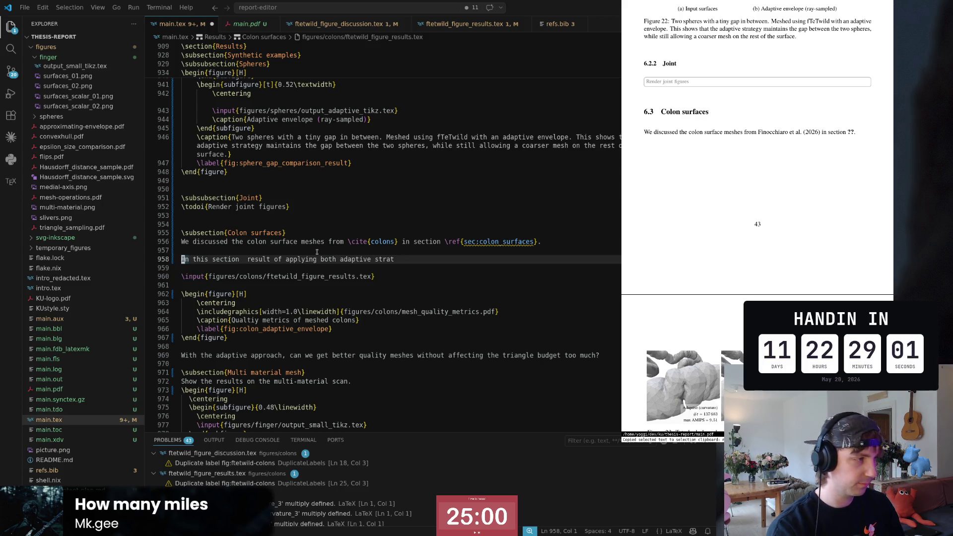
- Fix typos in the new sentence and accept the suggested continuation about both adaptive strategies
key("d")
key("d")
key("u")
key("w")
key("w")
key("w")
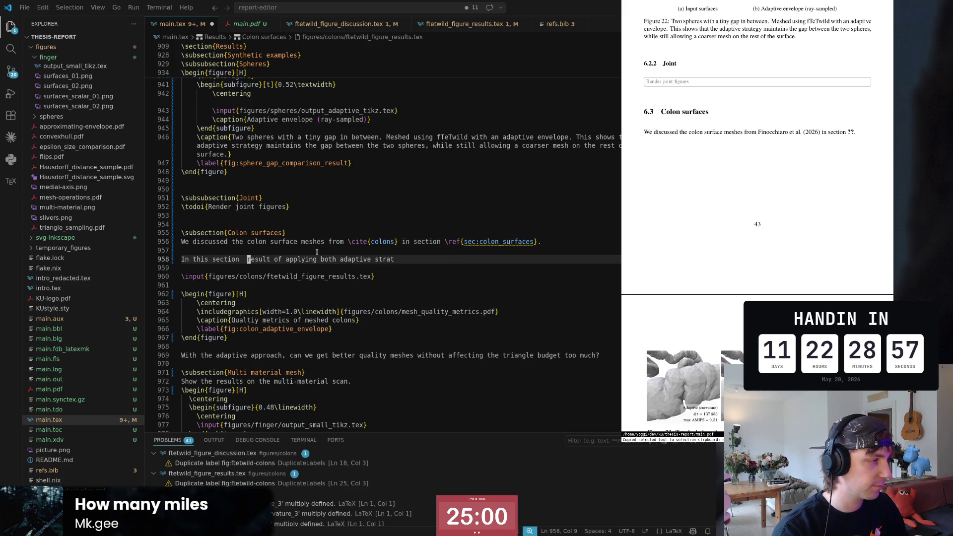
key("BackSpace")
type("i will presen the")
key("Escape")
key("w")
key("w")
key("w")
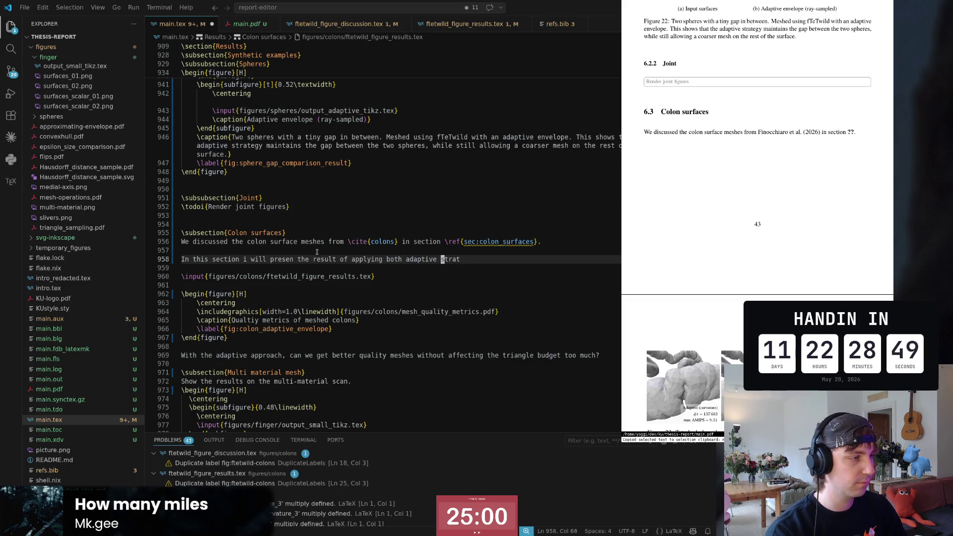
key("b")
key("b")
type("wwiof the")
key("End")
key("BackSpace")
type("egies discu")
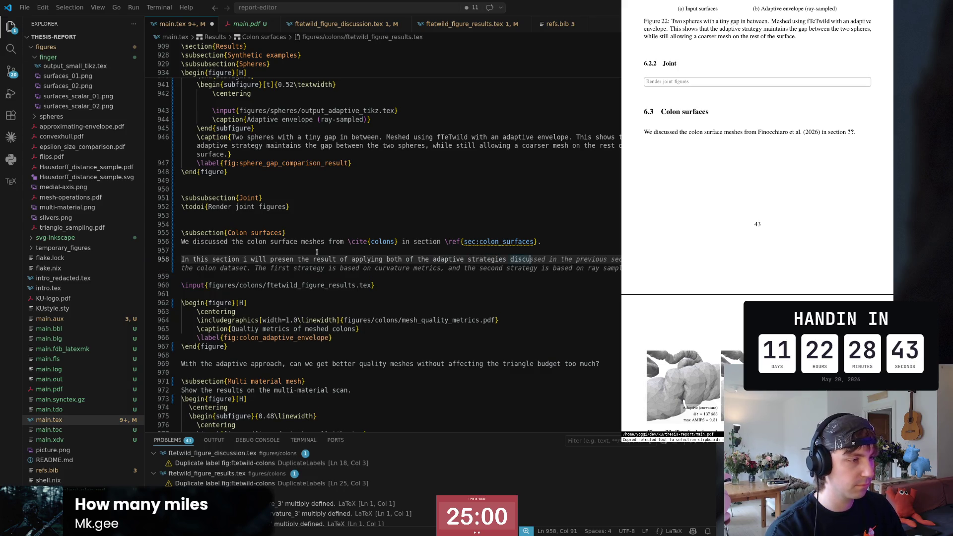
key("Tab")
key("Home")
- Move to the end of the paragraph and leave blank lines below it, removing one extra
key("ctrl+Right")
key("ctrl+Right")
key("ctrl+Right")
key("Right")
key("ctrl+Right")
key("ctrl+Right")
key("ctrl+Right")
key("ctrl+Right")
key("ctrl+Right")
key("ctrl+Right")
key("ctrl+Right")
key("ctrl+Right")
key("ctrl+Right")
key("ctrl+Right")
key("ctrl+Right")
key("shift+ctrl+Right")
key("shift+ctrl+Right")
key("shift+ctrl+Right")
key("shift+ctrl+Right")
key("shift+ctrl+Right")
key("End")
key("Return")
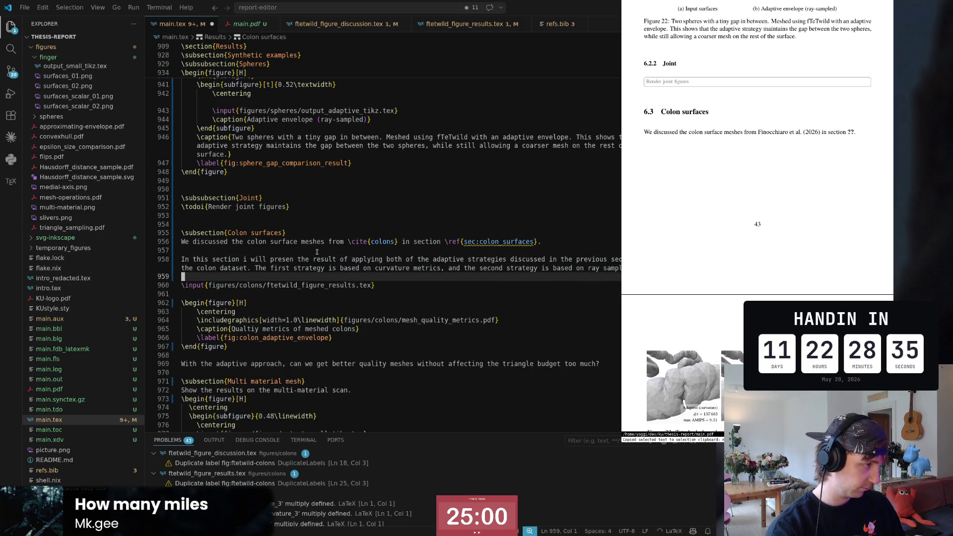
key("Up")
key("Up")
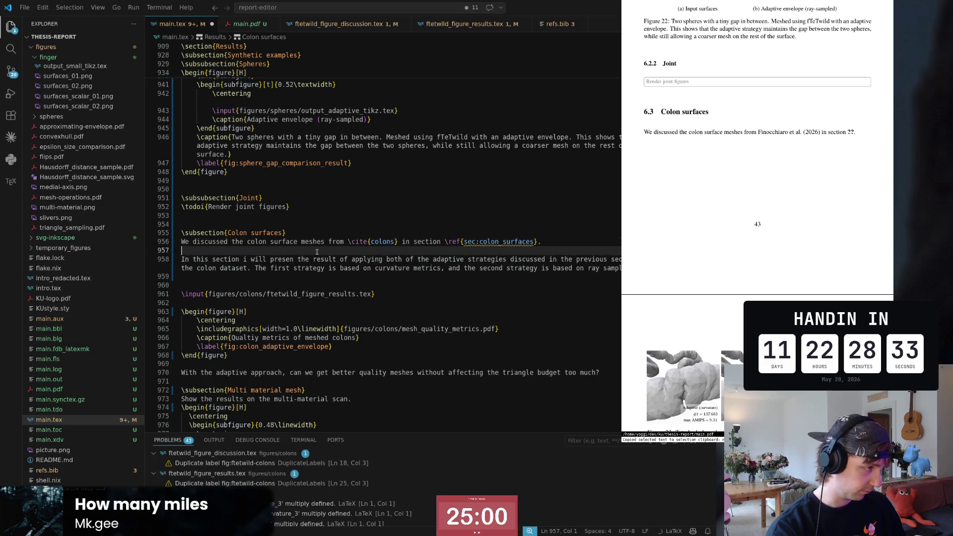
key("Down")
key("Down")
key("Return")
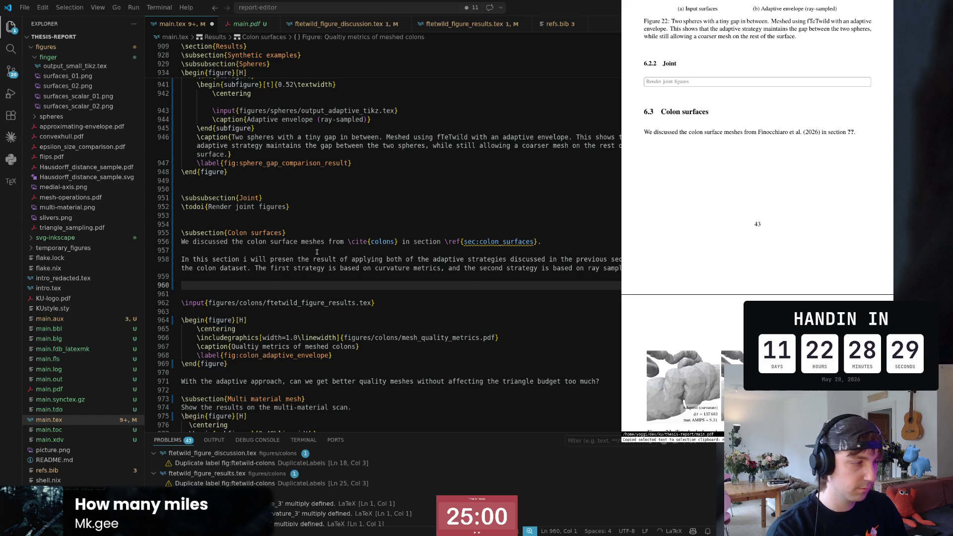
key("Down")
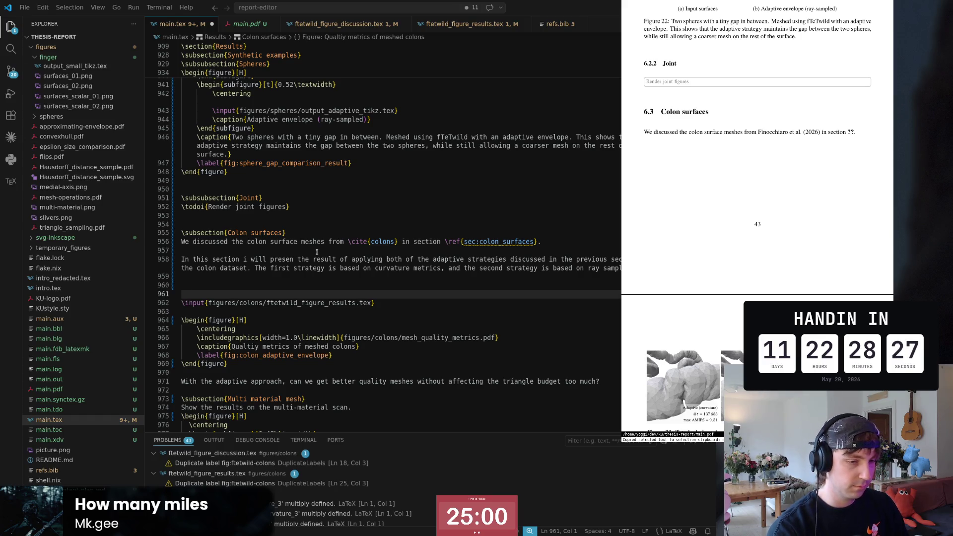
key("BackSpace")
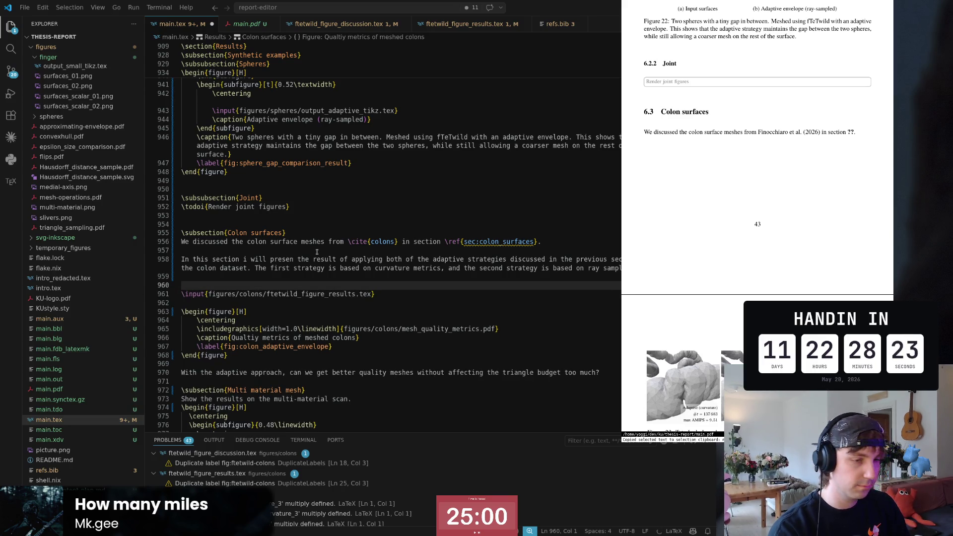
scroll(782, 294, "down", 1)
scroll(783, 293, "down", 2)
scroll(782, 294, "up", 2, "ctrl")
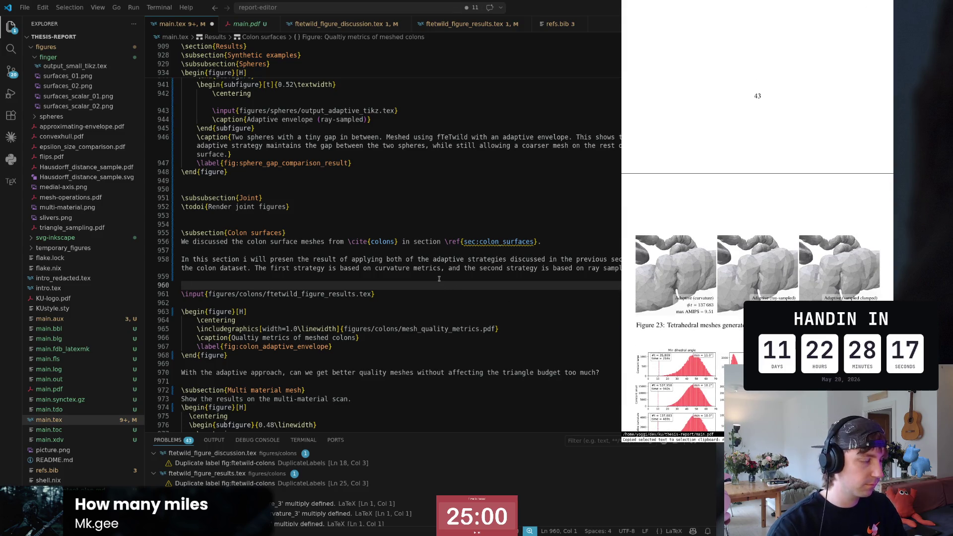
- Place the caret in the ftetwild_figure_results.tex \input path and collapse the finger figures folder
key("Down")
key("Right")
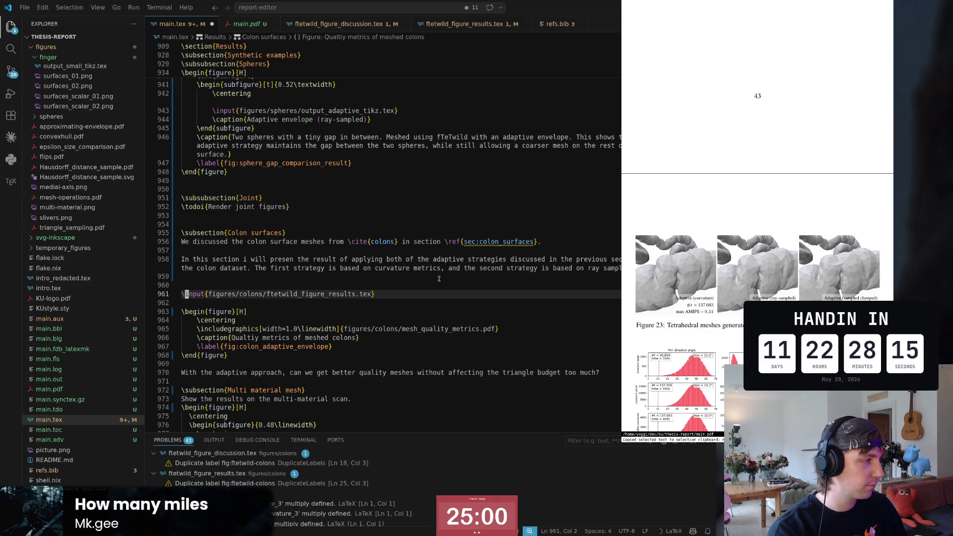
key("Down")
key("Down")
key("Down")
key("Right")
key("Right")
key("Right")
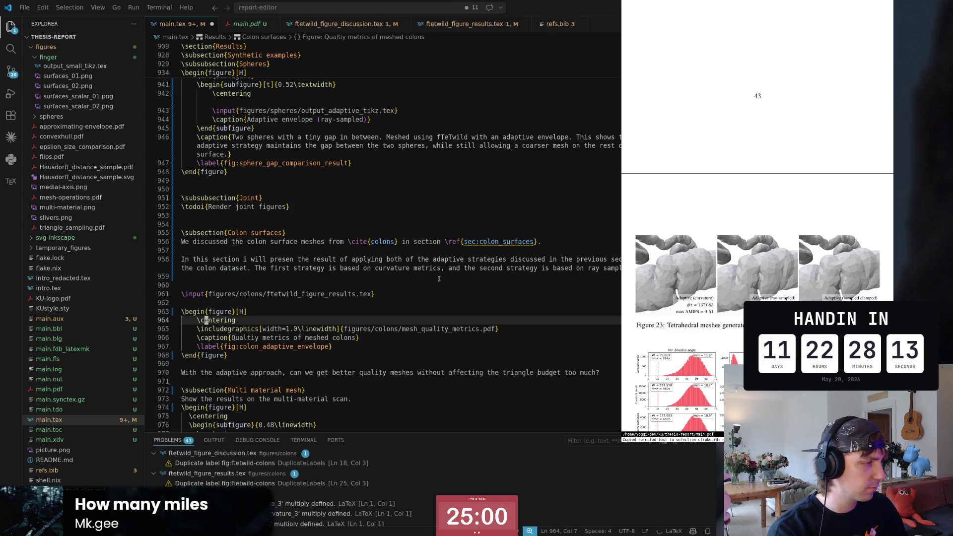
left_click(308, 294)
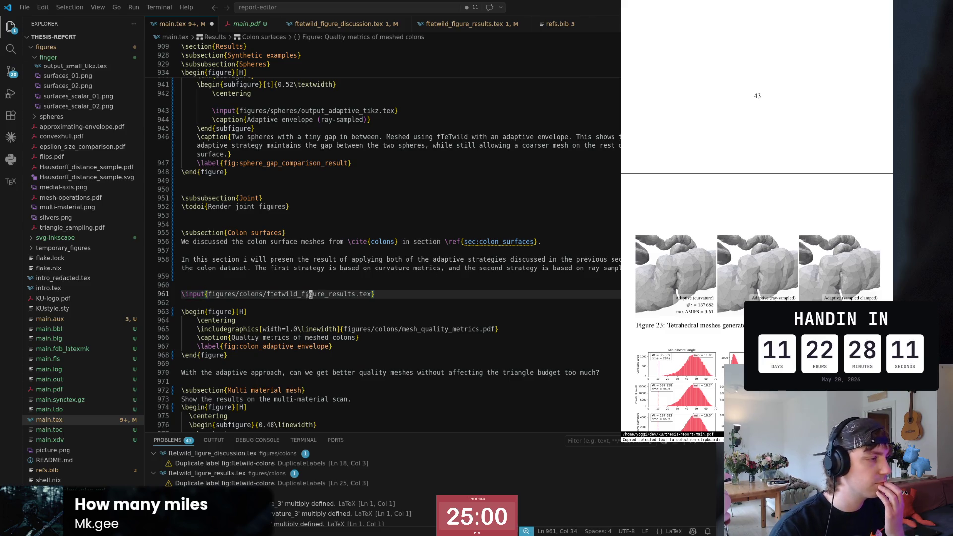
scroll(95, 275, "up", 2)
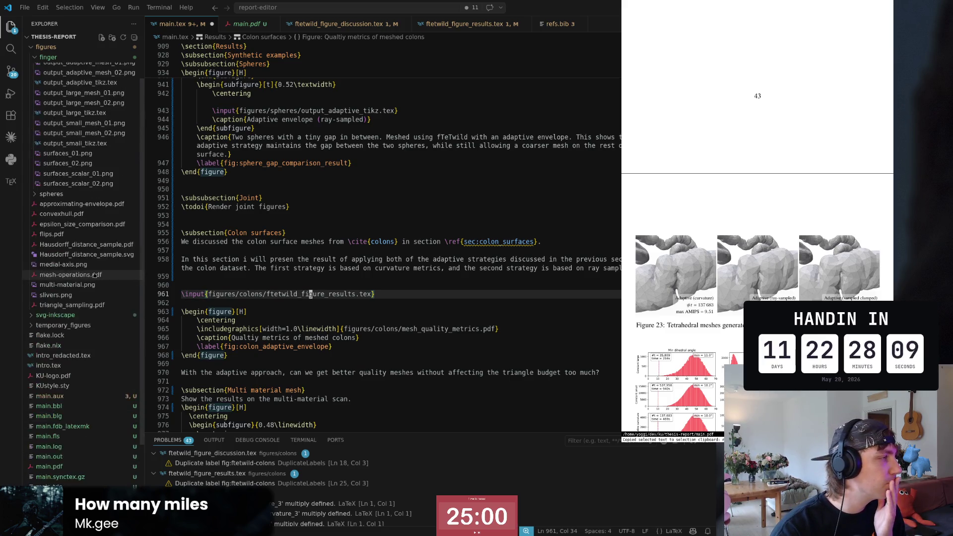
scroll(94, 274, "up", 1)
left_click(35, 78)
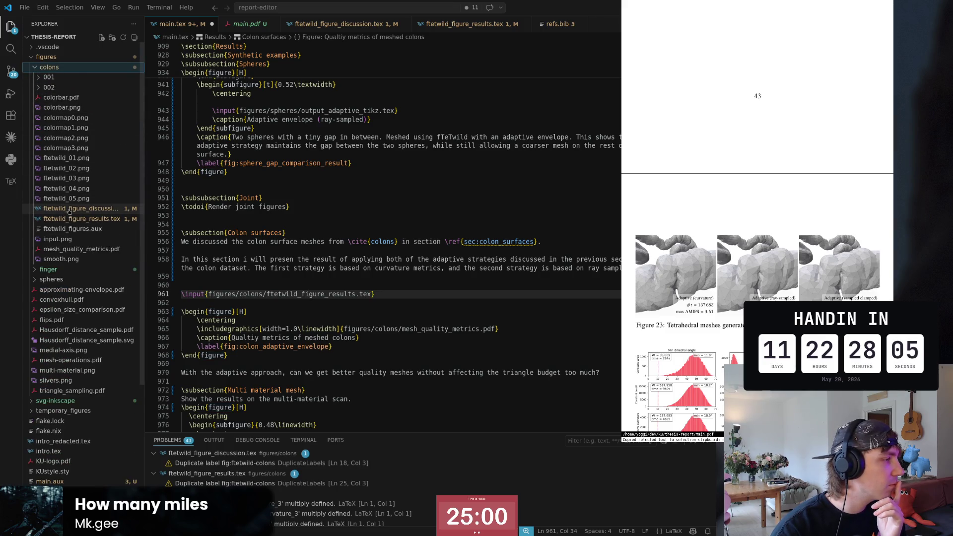
- Open ftetwild_figure_discussion.tex then ftetwild_figure_results.tex and check Figure 23's histogram labels in the PDF
left_click(68, 212)
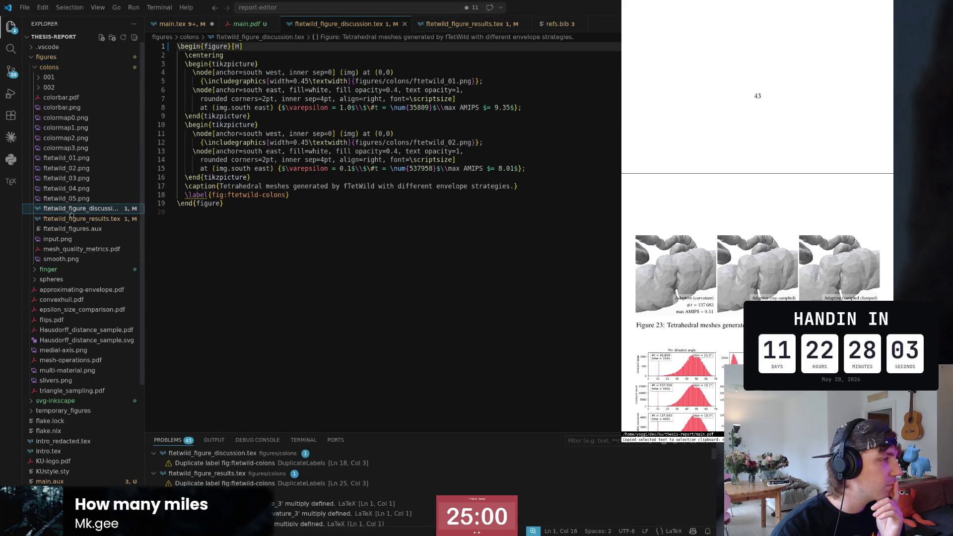
left_click(72, 219)
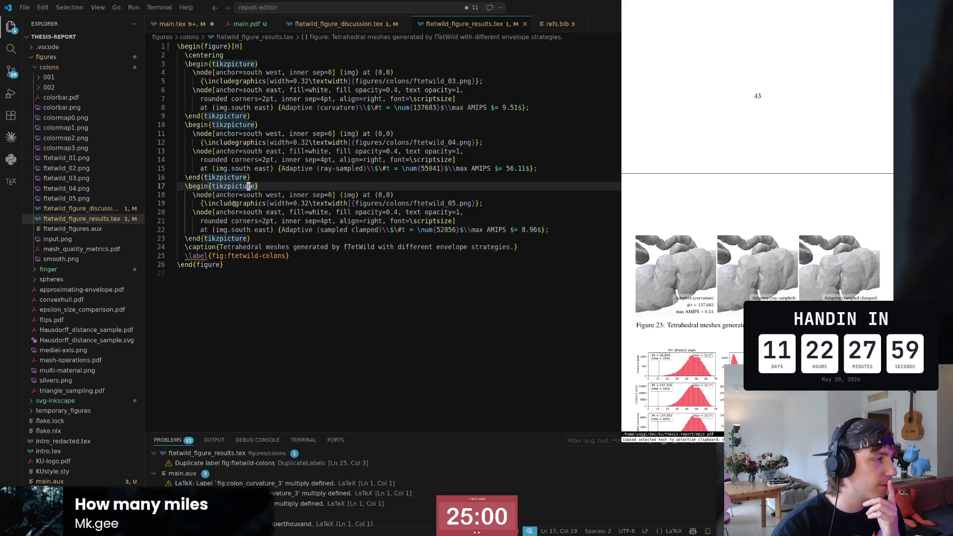
left_click(233, 238)
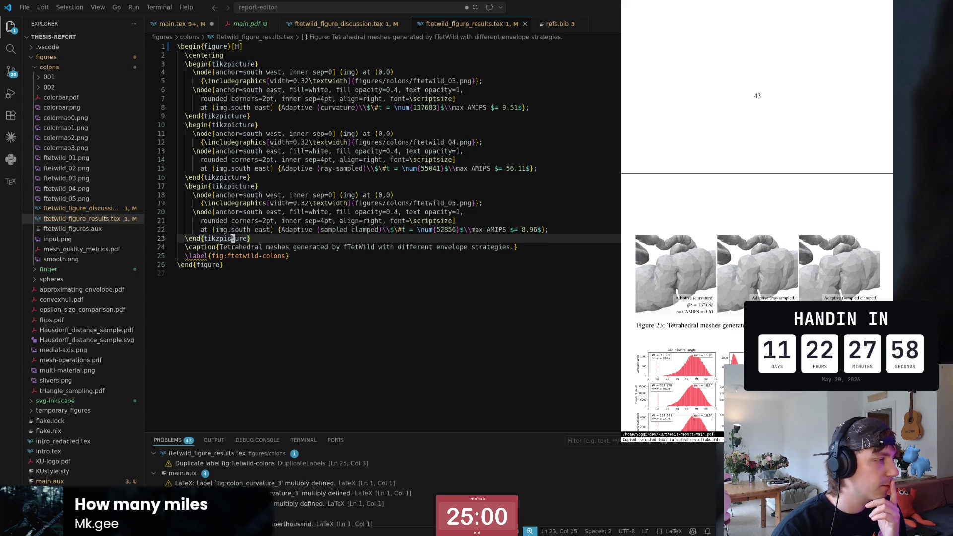
left_click(228, 177)
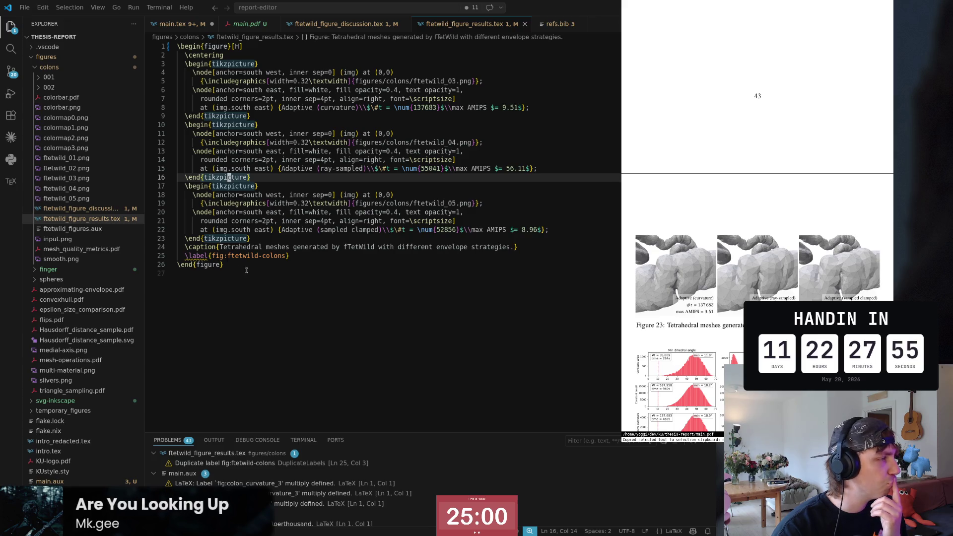
scroll(711, 283, "down", 1)
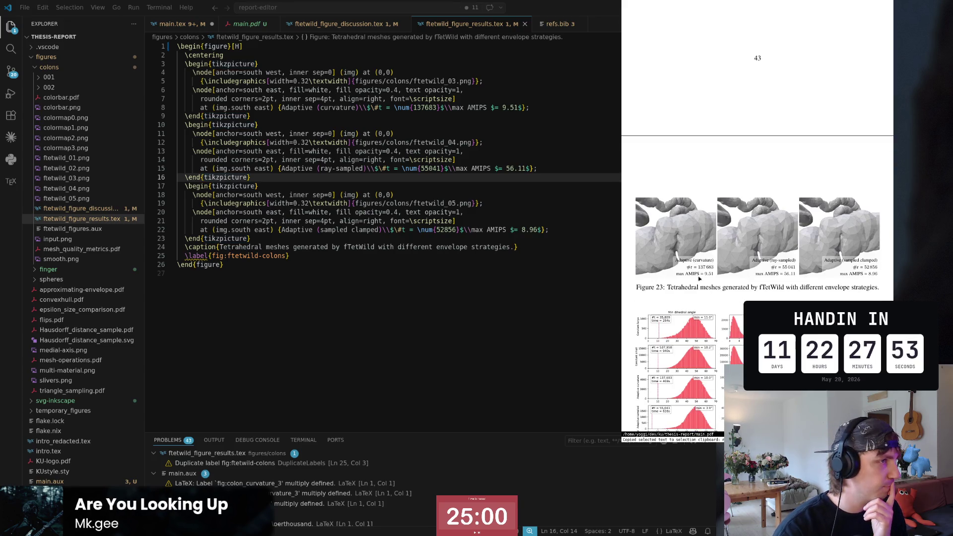
scroll(700, 280, "down", 1)
scroll(702, 286, "down", 1)
scroll(705, 297, "down", 2)
scroll(707, 305, "down", 1)
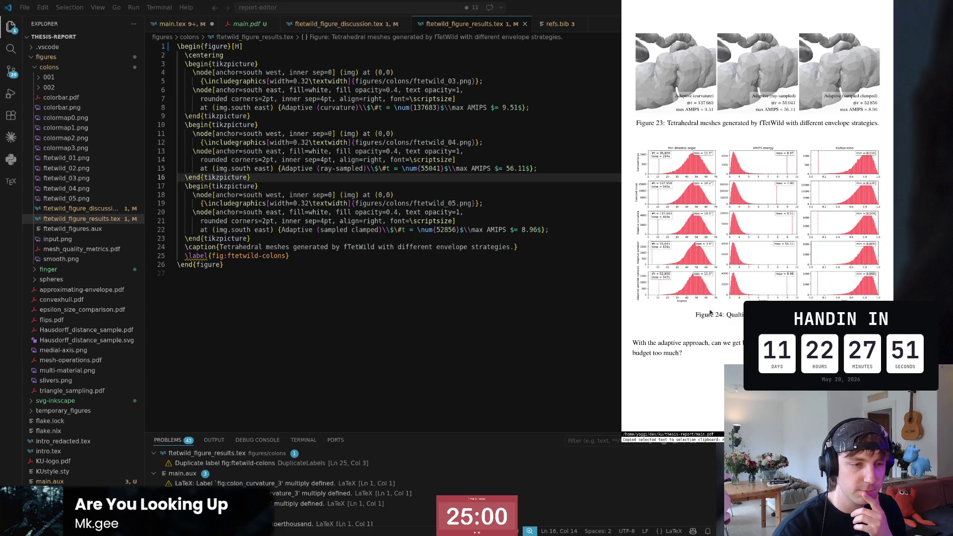
mouse_move(669, 148)
left_mouse_down()
mouse_move(684, 147)
mouse_move(672, 152)
left_mouse_up()
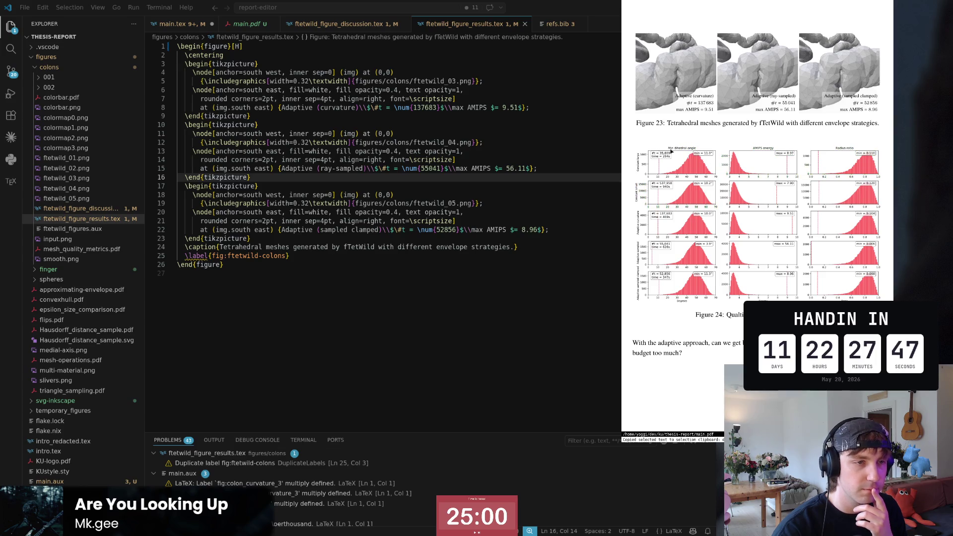
scroll(678, 186, "up", 2)
scroll(692, 223, "up", 2)
scroll(707, 275, "up", 2)
scroll(725, 322, "up", 2)
scroll(724, 322, "down", 2)
scroll(723, 321, "down", 2)
scroll(721, 320, "down", 4)
scroll(720, 319, "down", 2)
scroll(719, 319, "down", 3)
scroll(717, 319, "down", 3)
scroll(716, 318, "down", 3)
scroll(716, 318, "down", 2)
scroll(715, 317, "down", 2)
scroll(715, 317, "down", 2)
scroll(716, 317, "up", 3)
scroll(715, 317, "up", 2)
scroll(715, 318, "up", 3)
scroll(716, 318, "up", 2)
scroll(715, 319, "up", 2)
scroll(715, 317, "down", 1)
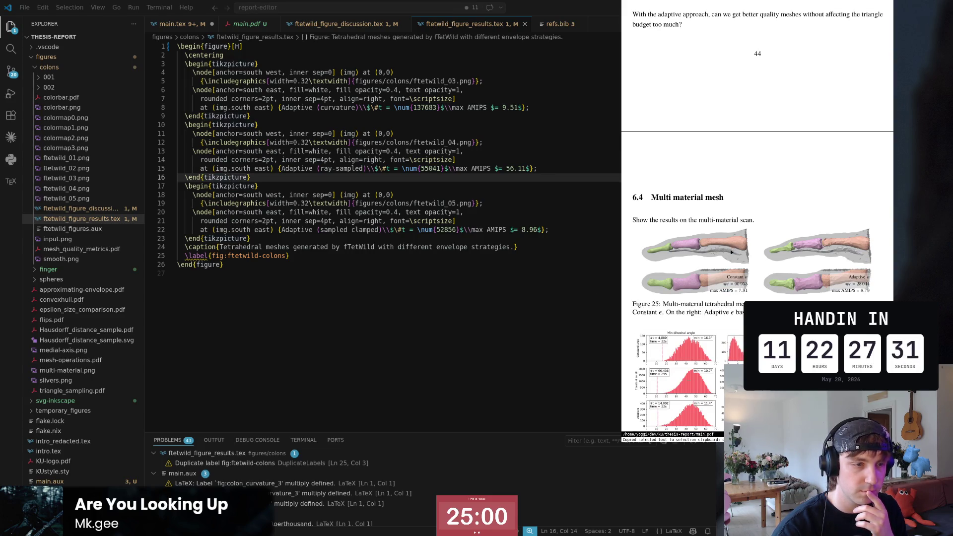
scroll(732, 252, "down", 2)
scroll(732, 252, "down", 1)
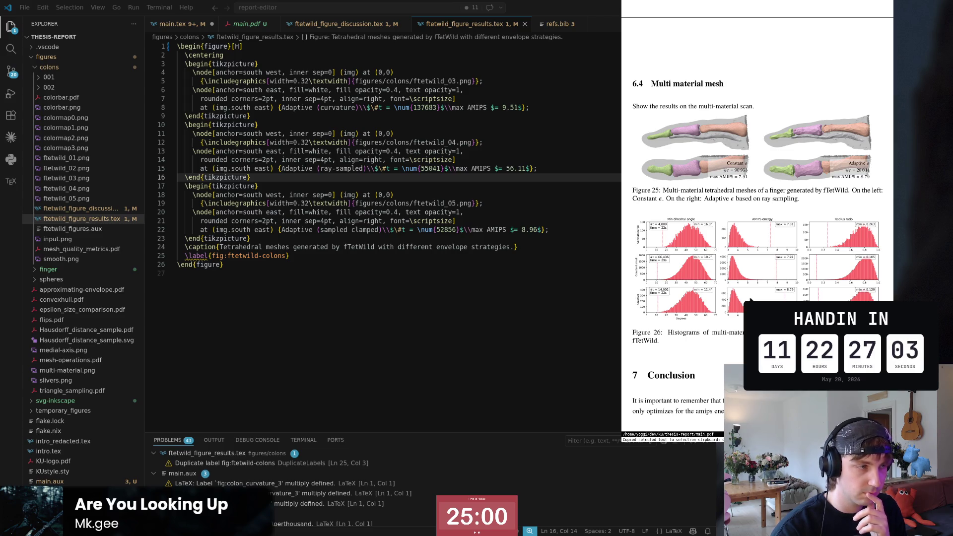
left_click(304, 212)
left_click(348, 194)
scroll(741, 262, "down", 2)
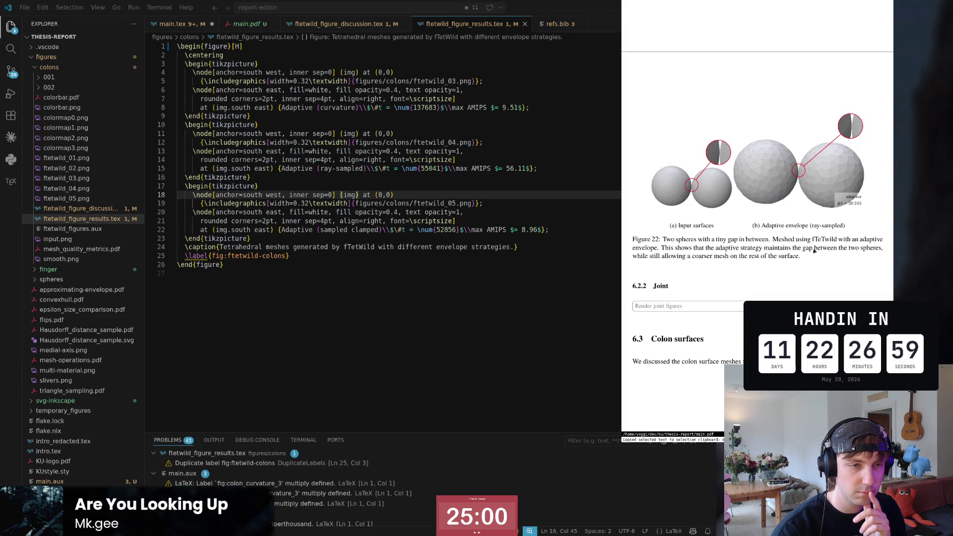
scroll(814, 253, "up", 5)
scroll(784, 282, "up", 3)
scroll(783, 281, "up", 2)
scroll(782, 282, "up", 2)
scroll(781, 282, "up", 1)
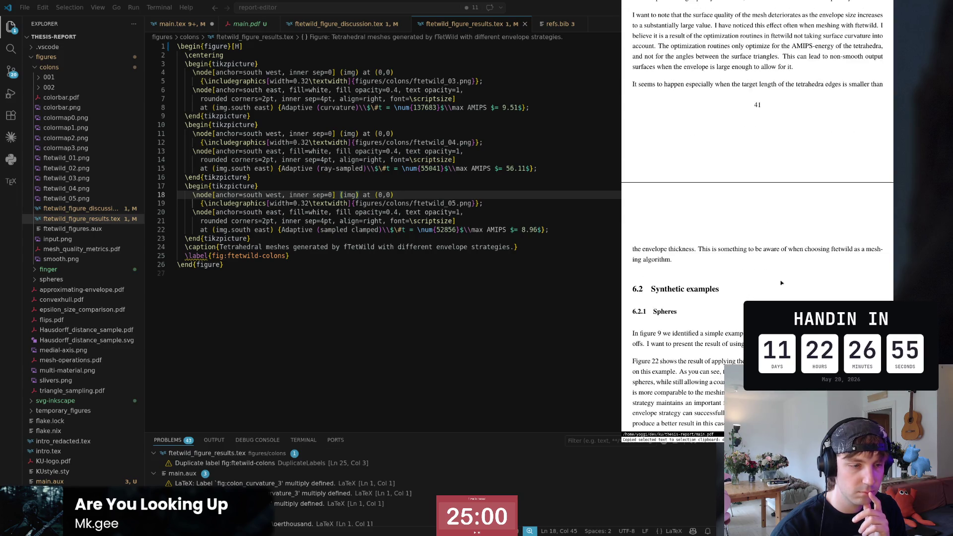
scroll(774, 279, "down", 3)
scroll(752, 275, "down", 7)
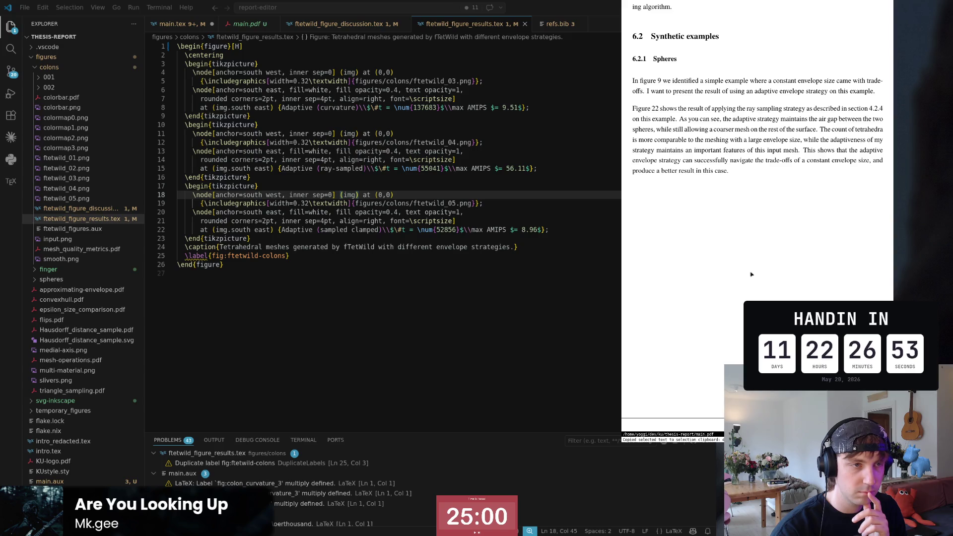
scroll(751, 274, "down", 1)
scroll(751, 274, "down", 5)
scroll(749, 274, "down", 4)
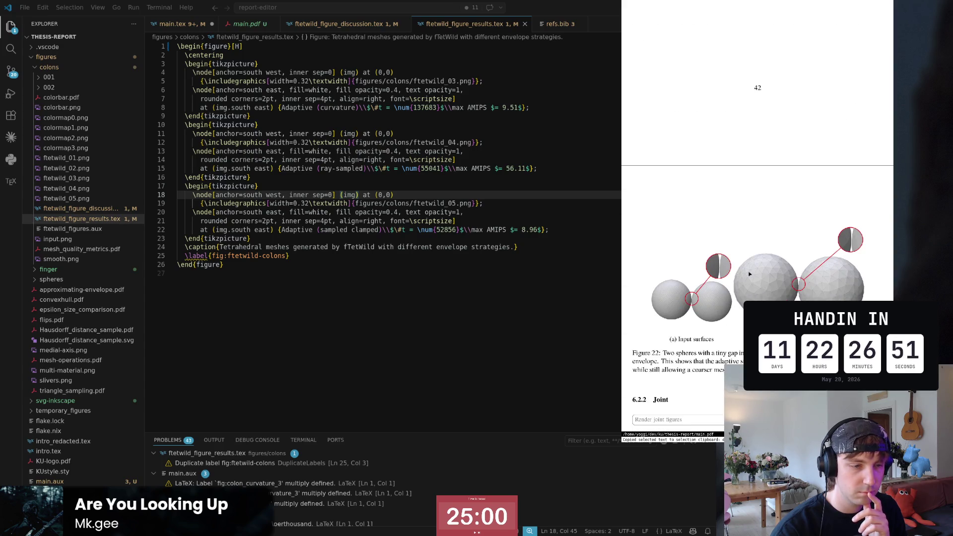
scroll(749, 274, "up", 2)
scroll(750, 275, "up", 4)
scroll(749, 274, "up", 6)
scroll(749, 275, "up", 3)
scroll(750, 274, "up", 7)
scroll(749, 274, "up", 3)
scroll(744, 270, "down", 6)
scroll(738, 266, "down", 10)
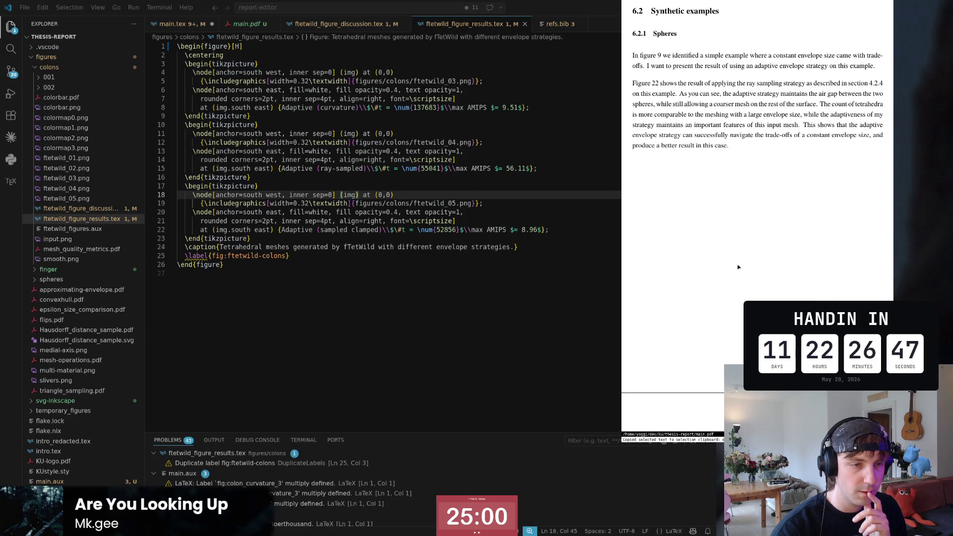
scroll(795, 284, "up", 5)
scroll(782, 283, "up", 6)
scroll(767, 284, "down", 2)
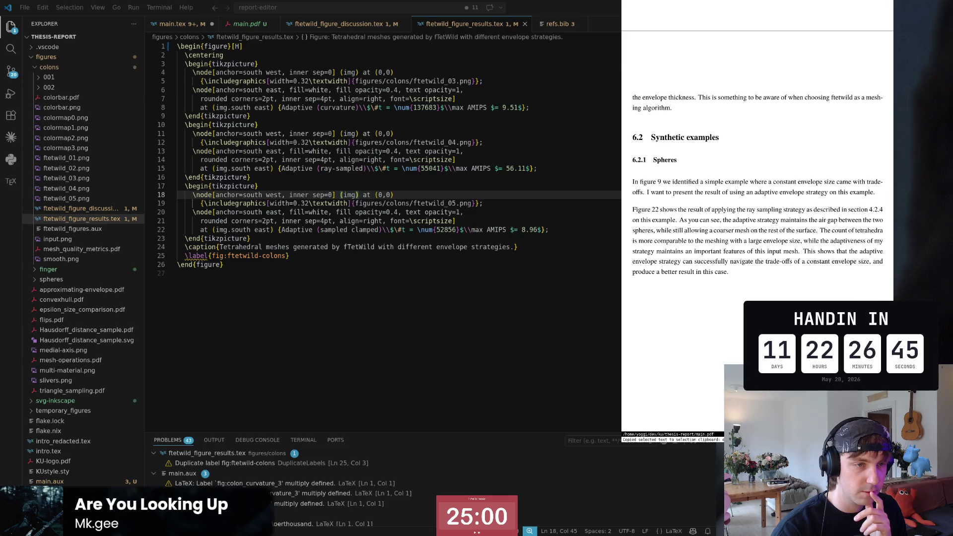
scroll(754, 284, "down", 4)
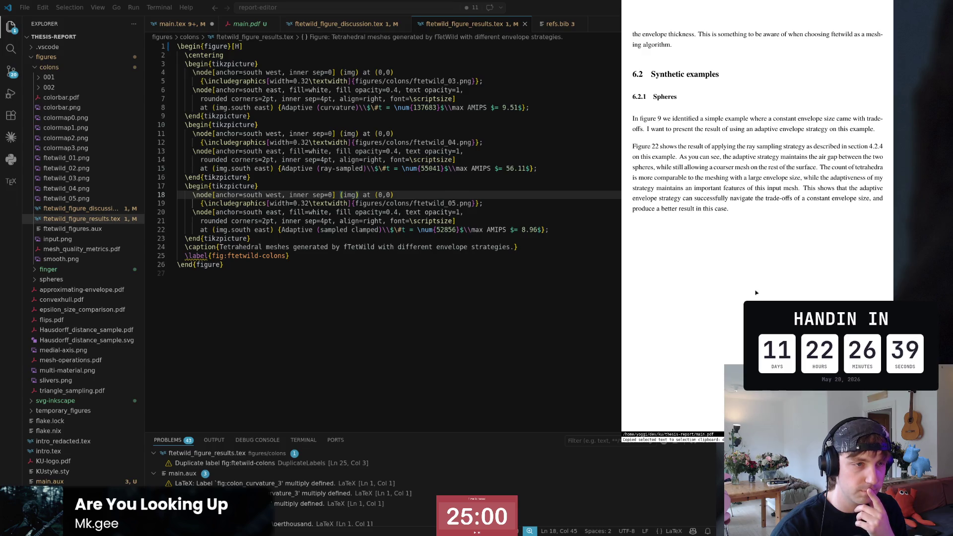
scroll(656, 337, "up", 5)
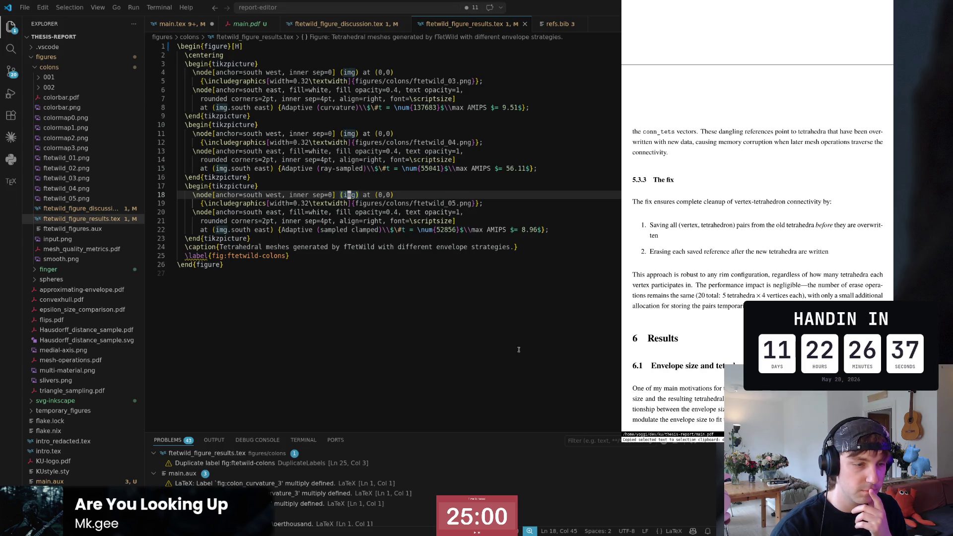
left_click(233, 239)
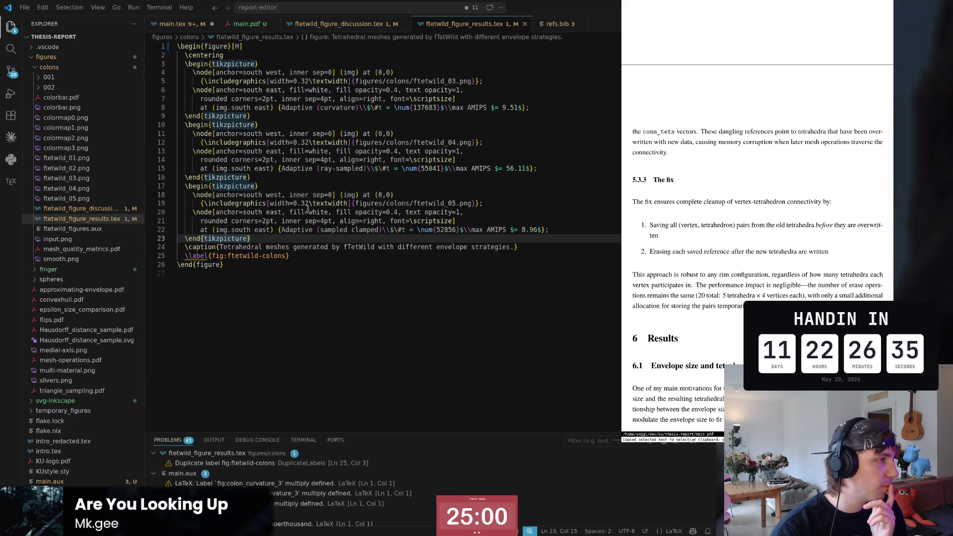
- Insert a \newpage line above \section{Results} in main.tex and save
left_click(314, 142)
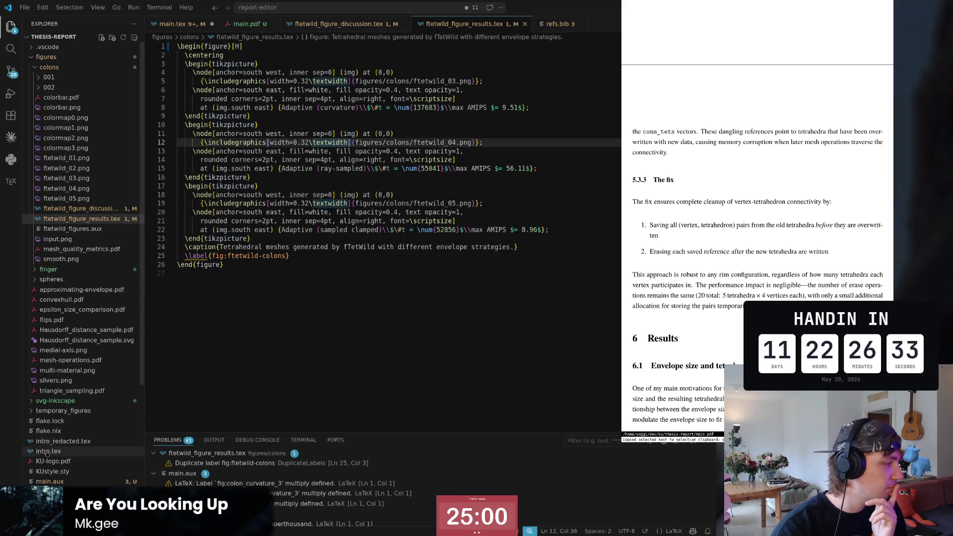
scroll(53, 447, "down", 3)
scroll(63, 429, "down", 2)
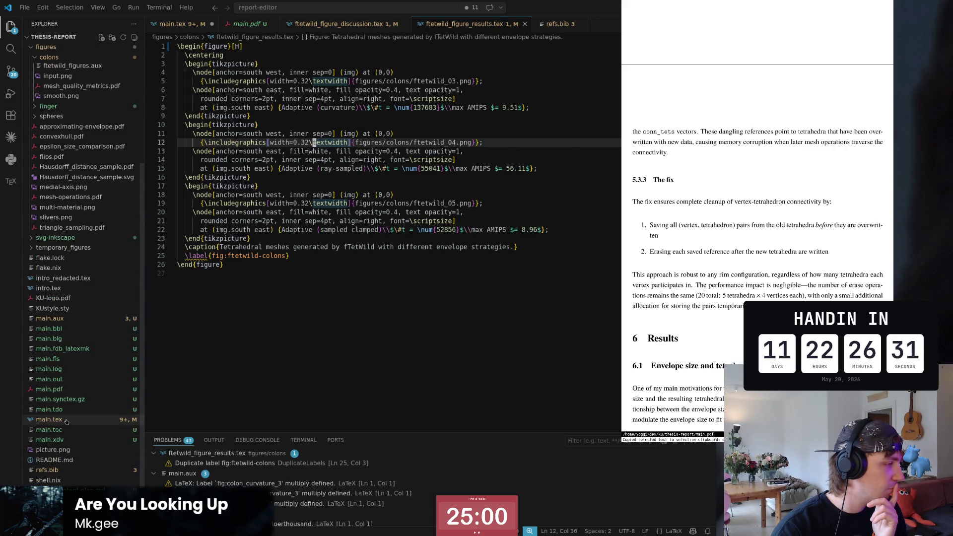
left_click(66, 421)
scroll(257, 321, "up", 3)
scroll(257, 320, "up", 3)
scroll(257, 320, "up", 3)
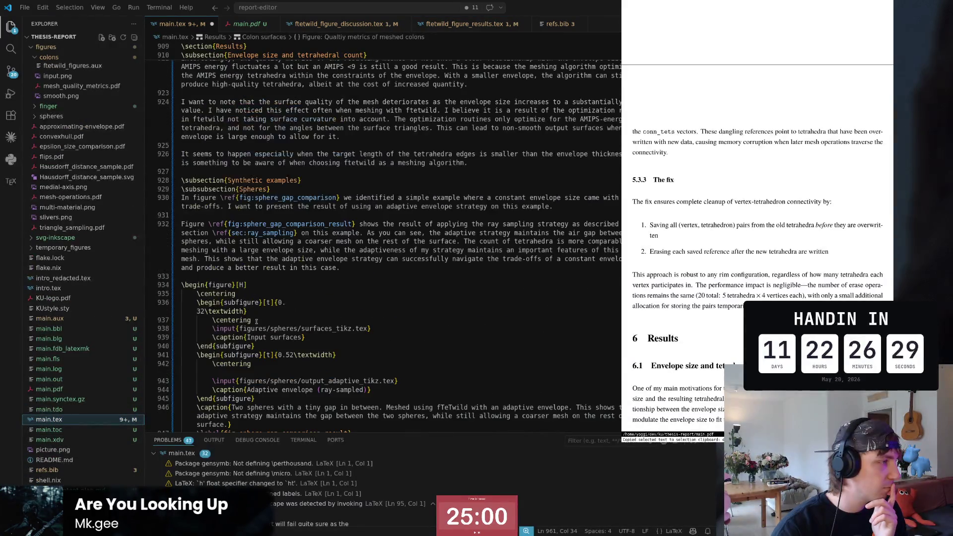
scroll(257, 301, "up", 3)
scroll(257, 301, "up", 3)
scroll(257, 298, "up", 3)
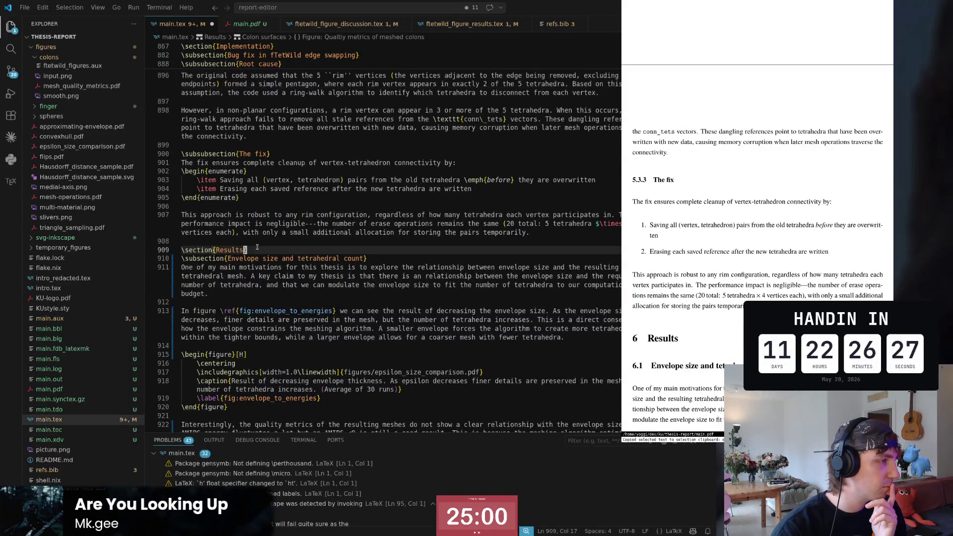
left_click(257, 249)
key("Up")
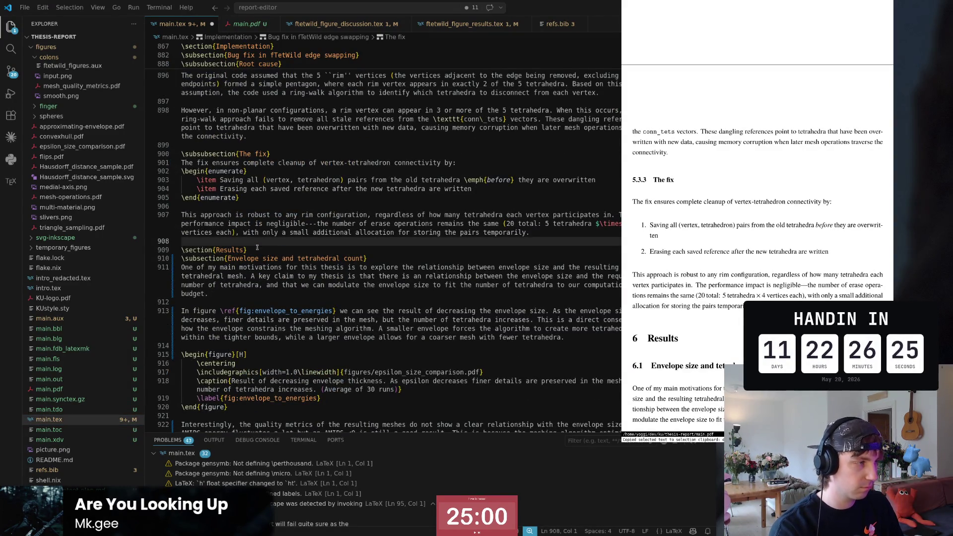
key("Return")
type("ewpage")
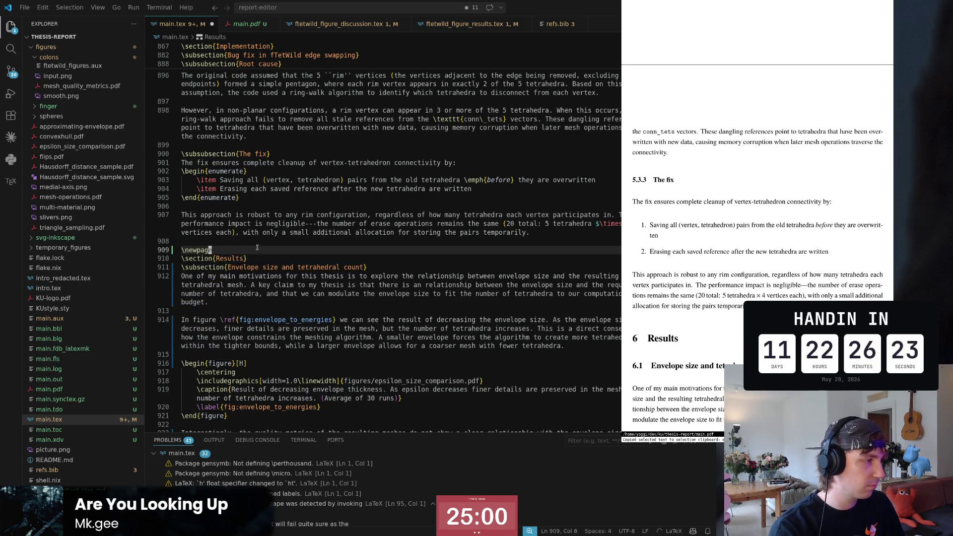
key("ctrl+s")
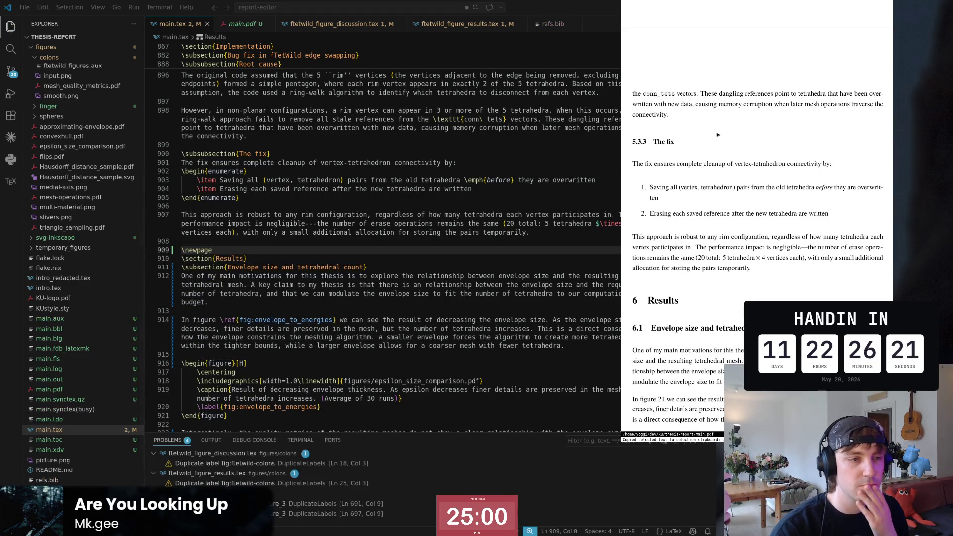
scroll(719, 135, "down", 2)
scroll(719, 136, "down", 2)
scroll(717, 137, "down", 2)
scroll(716, 139, "down", 2)
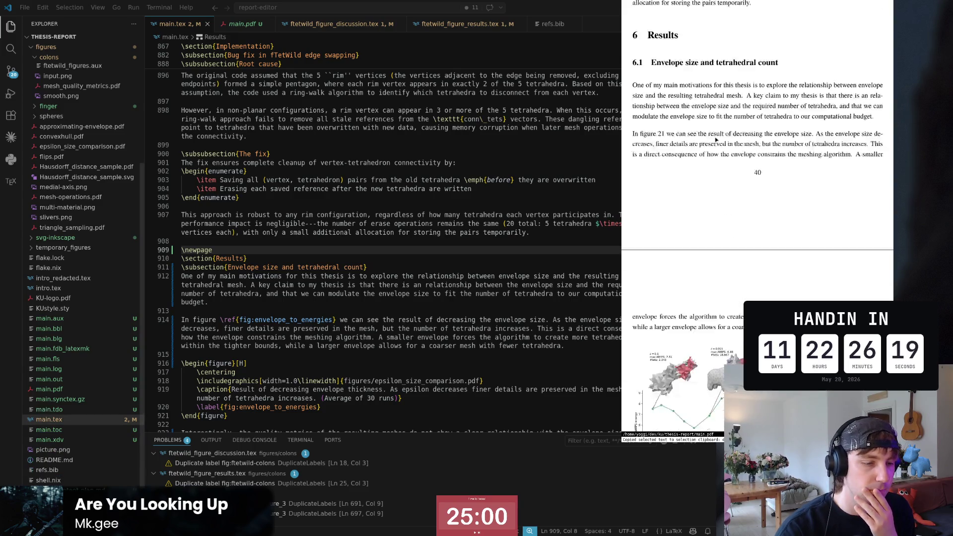
scroll(716, 139, "down", 2)
scroll(716, 140, "down", 2)
scroll(717, 142, "down", 2)
scroll(717, 145, "down", 2)
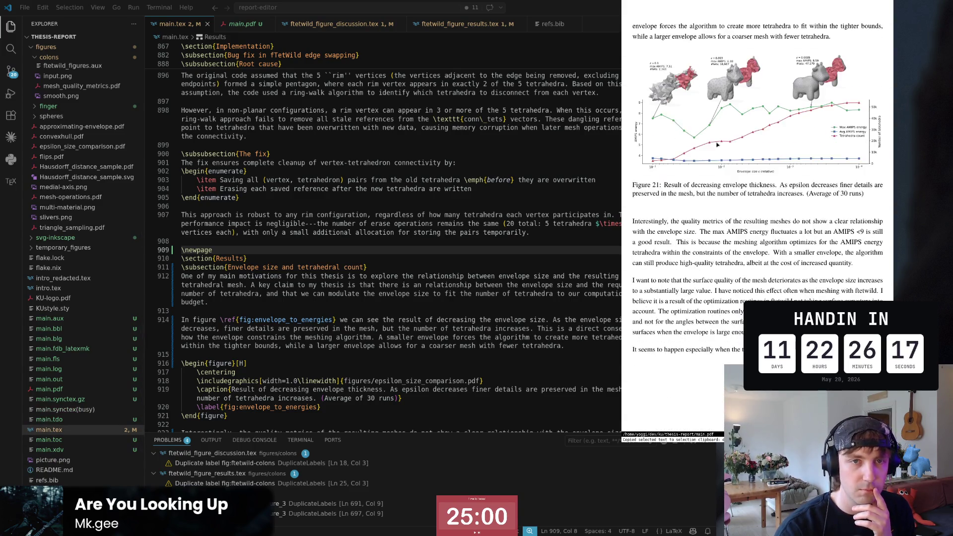
scroll(717, 144, "down", 1)
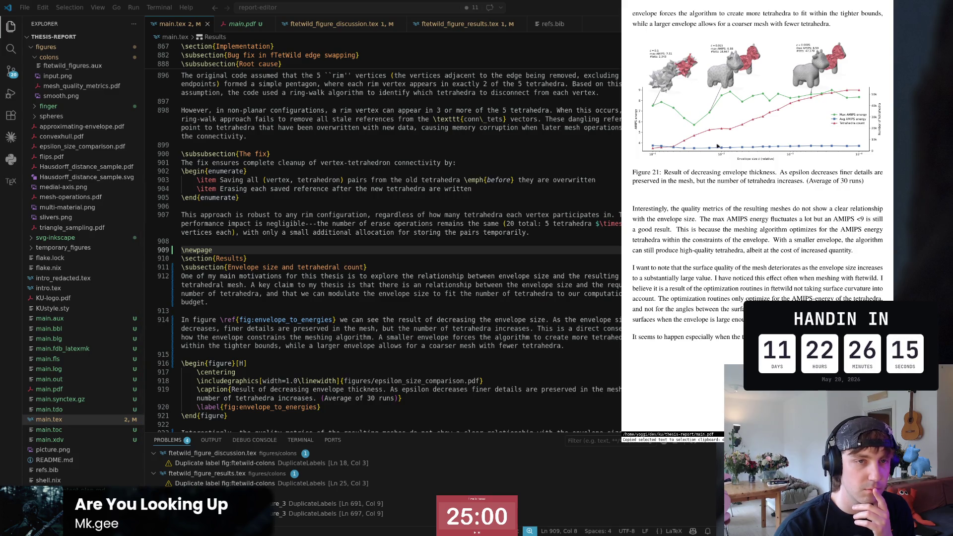
- Check the arXiv paper in the browser and return to the thesis source
key("alt+Tab")
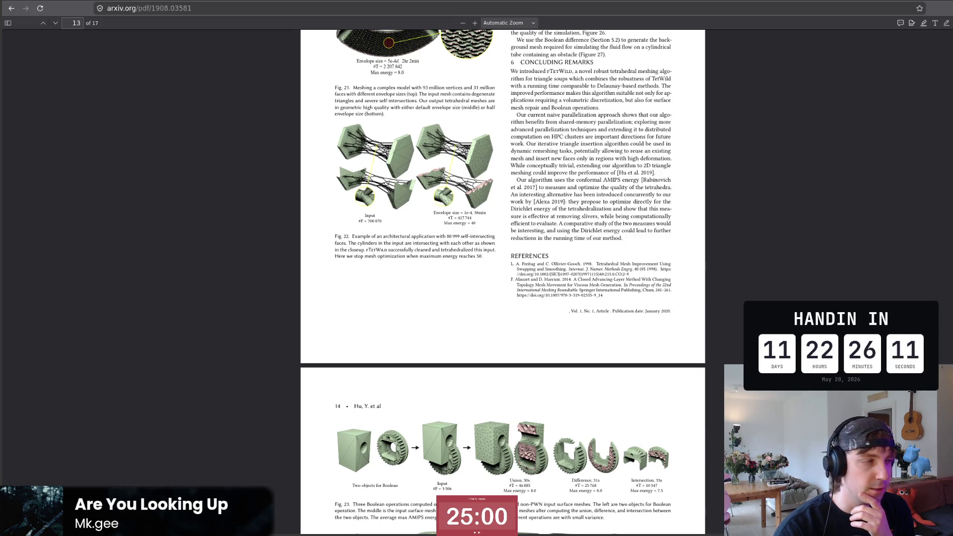
key("alt+Tab")
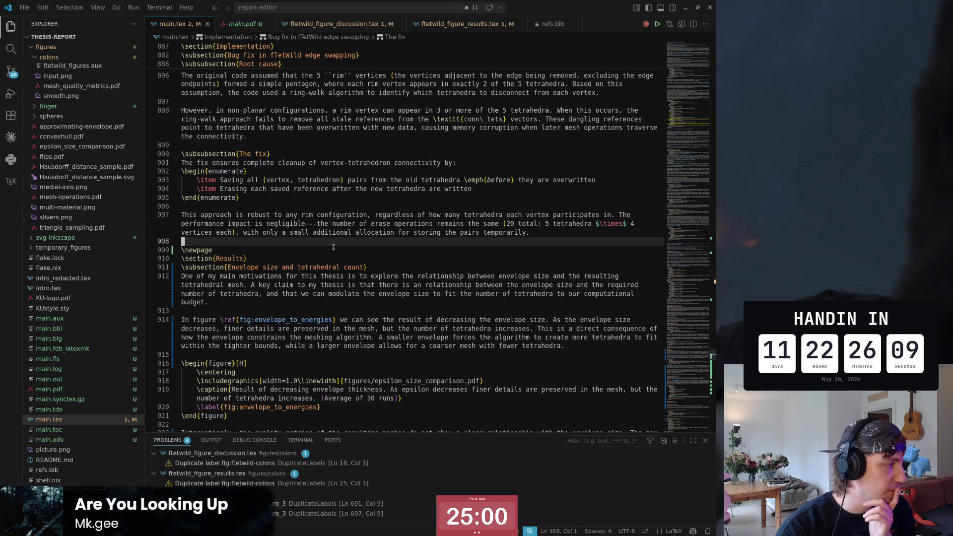
scroll(365, 232, "down", 2)
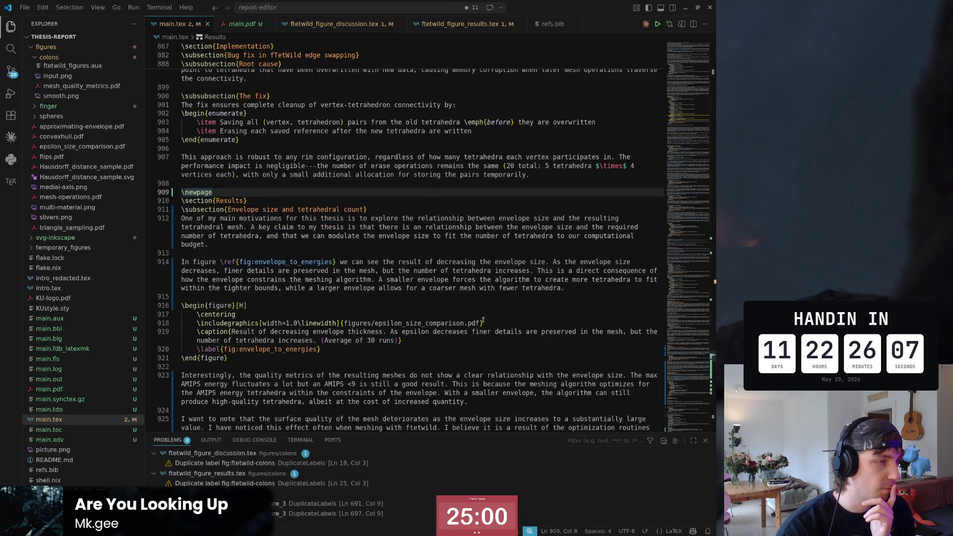
scroll(484, 320, "up", 3)
scroll(447, 325, "up", 3)
scroll(410, 330, "up", 3)
scroll(377, 335, "up", 2)
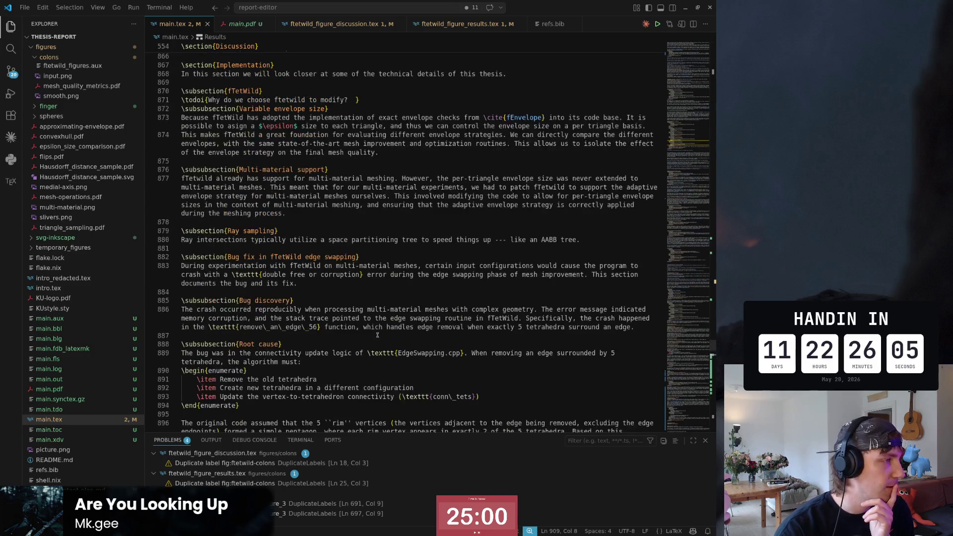
scroll(378, 335, "up", 2)
scroll(405, 354, "down", 2)
scroll(447, 352, "down", 5)
scroll(506, 348, "down", 5)
scroll(550, 347, "down", 5)
scroll(580, 327, "down", 1)
- From the blank line after the colon surfaces intro, compile the thesis and show the PDF beside main.tex
left_click(514, 265)
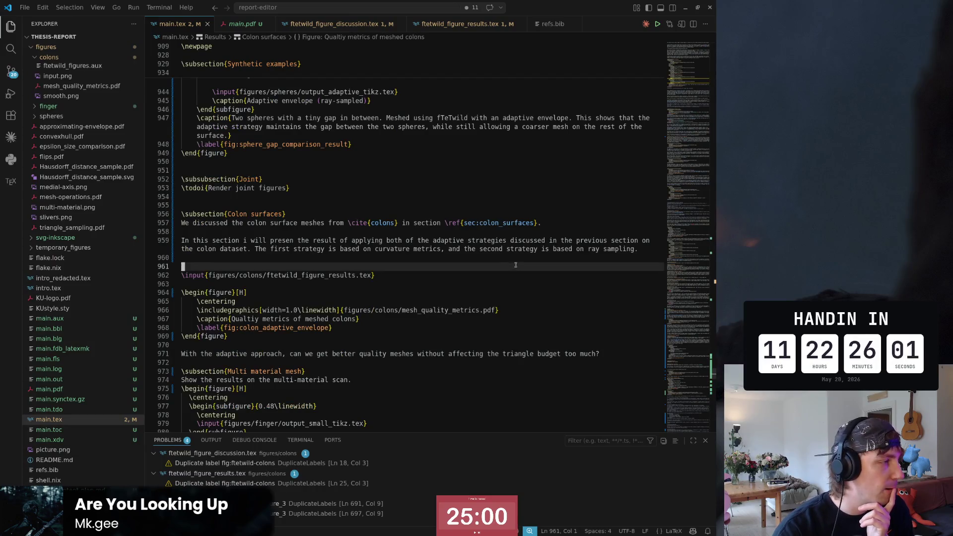
key("Up")
key("Down")
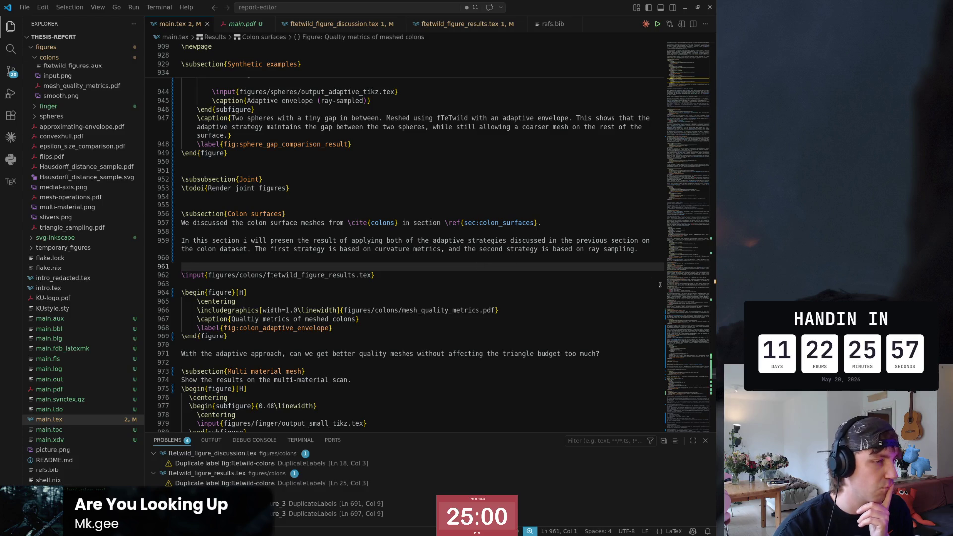
scroll(696, 369, "down", 5)
scroll(696, 369, "down", 3)
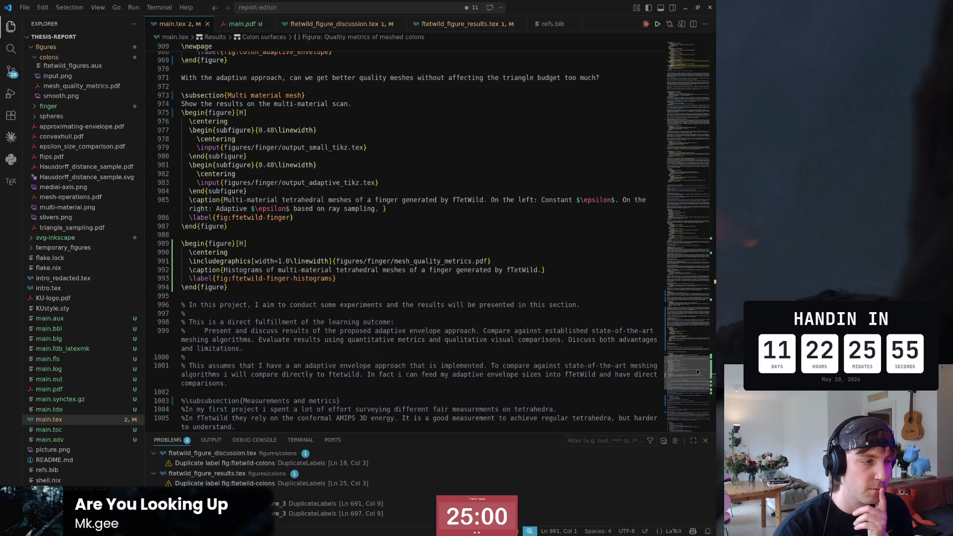
key("ctrl+alt+v")
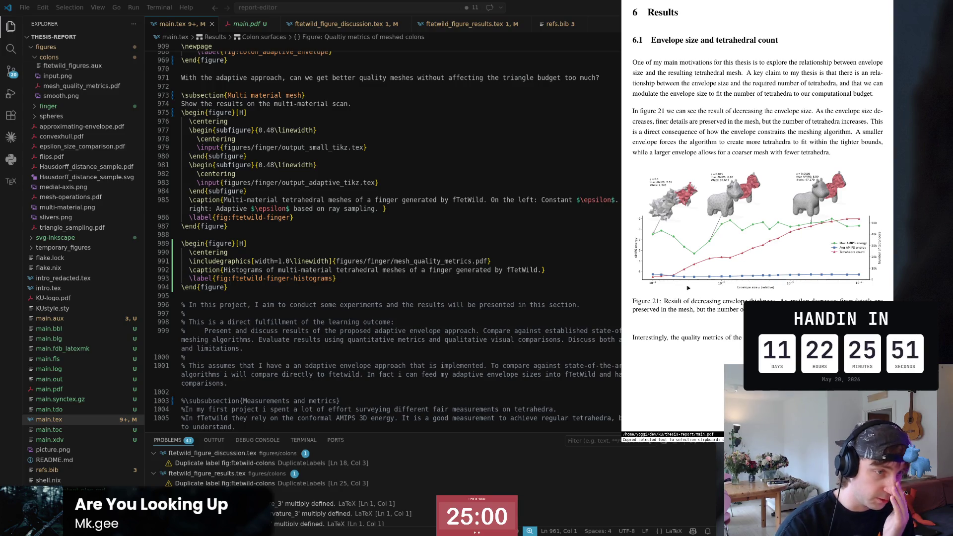
scroll(701, 336, "up", 10)
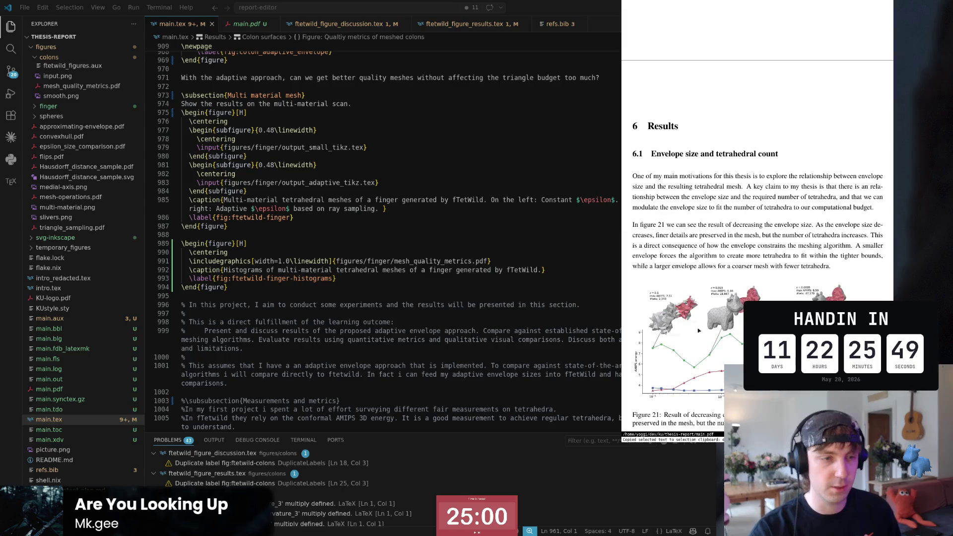
scroll(759, 187, "up", 3)
scroll(760, 186, "up", 3)
scroll(759, 186, "up", 3)
scroll(760, 186, "up", 3)
scroll(757, 217, "up", 1)
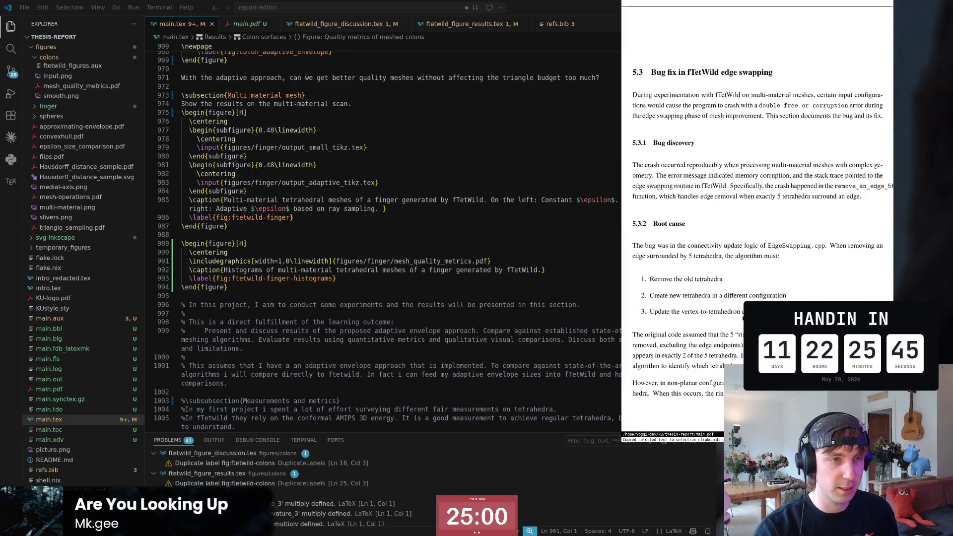
scroll(757, 217, "up", 3)
key("alt+Tab")
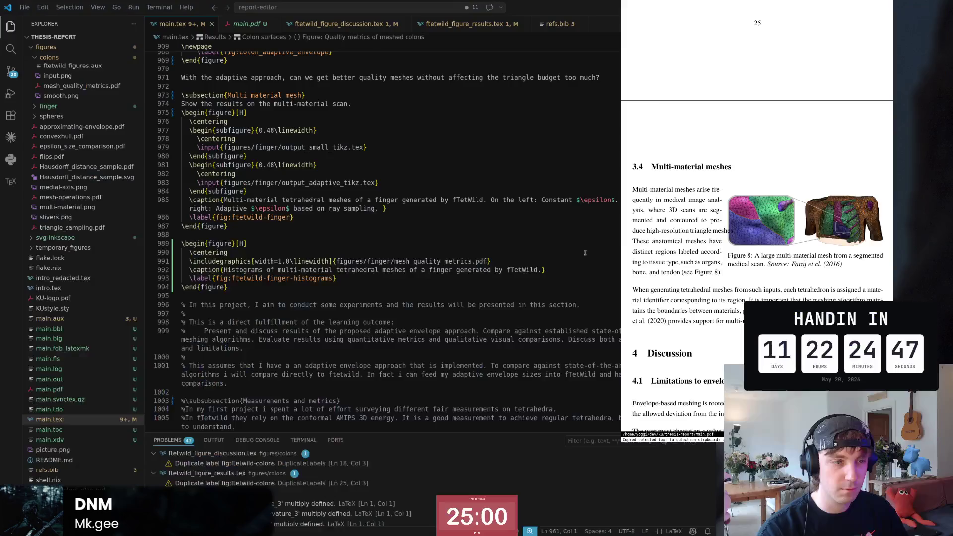
left_click(585, 252)
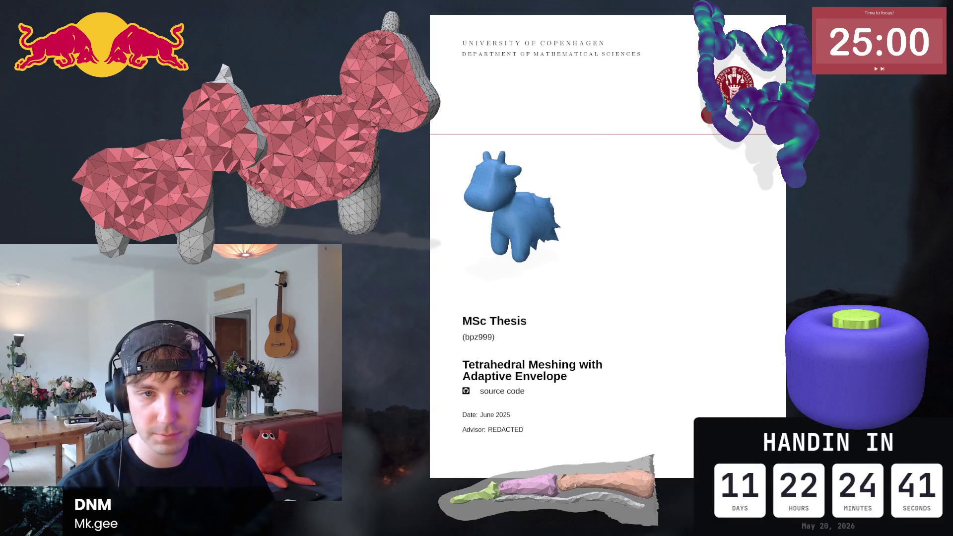
scroll(757, 224, "down", 1)
scroll(732, 207, "down", 3)
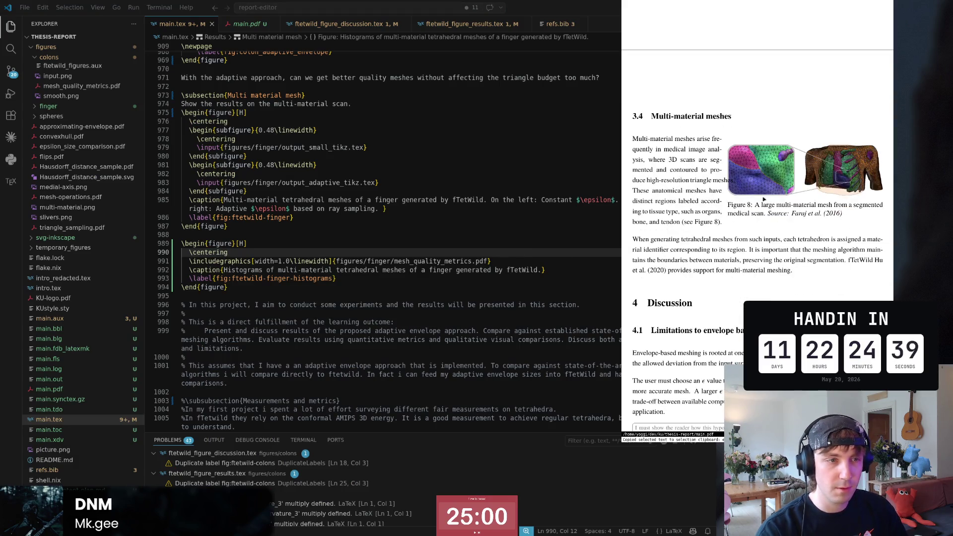
- Highlight the Multi-material meshes paragraphs of section 3.4 in the PDF preview, reselecting until both are covered
key("Up")
key("Up")
key("Up")
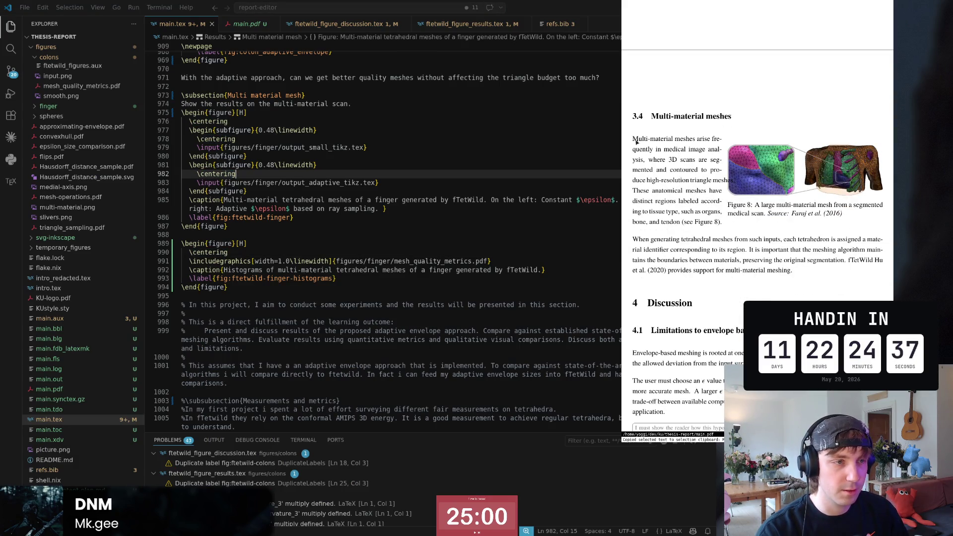
mouse_move(638, 143)
left_mouse_down()
mouse_move(718, 223)
mouse_move(635, 146)
mouse_move(735, 183)
mouse_move(634, 141)
mouse_move(804, 212)
left_mouse_up()
left_click(740, 214)
left_click(723, 190)
mouse_move(633, 181)
left_mouse_down()
mouse_move(710, 184)
mouse_move(638, 160)
mouse_move(633, 141)
left_mouse_up()
left_click(722, 229)
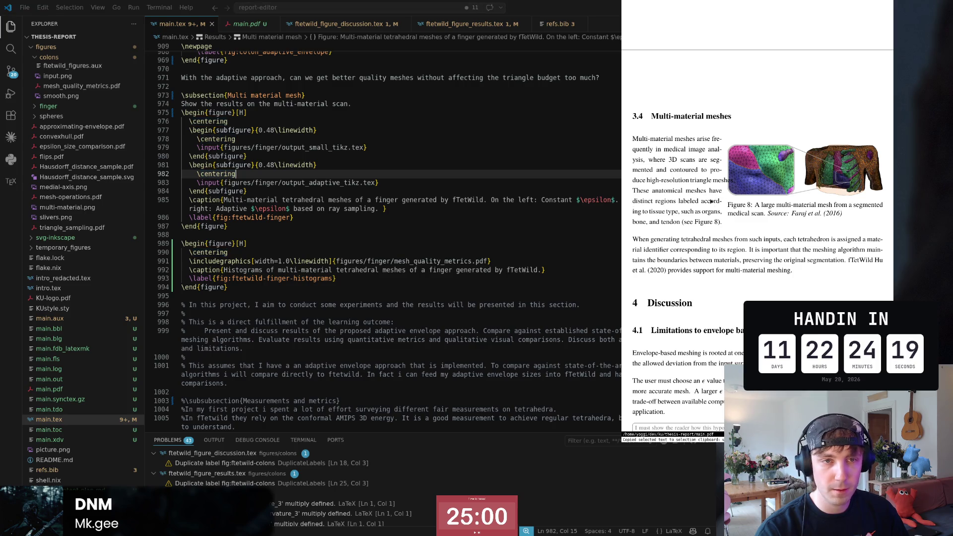
scroll(739, 213, "down", 2)
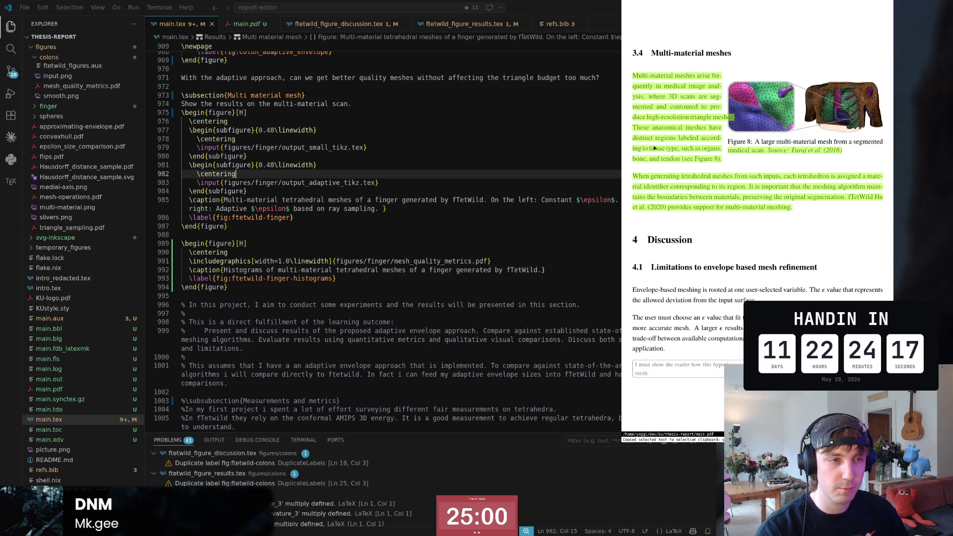
scroll(745, 193, "down", 2)
scroll(717, 181, "down", 2)
scroll(717, 181, "up", 2)
scroll(719, 183, "up", 3)
scroll(722, 184, "up", 3)
scroll(727, 185, "up", 5)
scroll(726, 186, "up", 5)
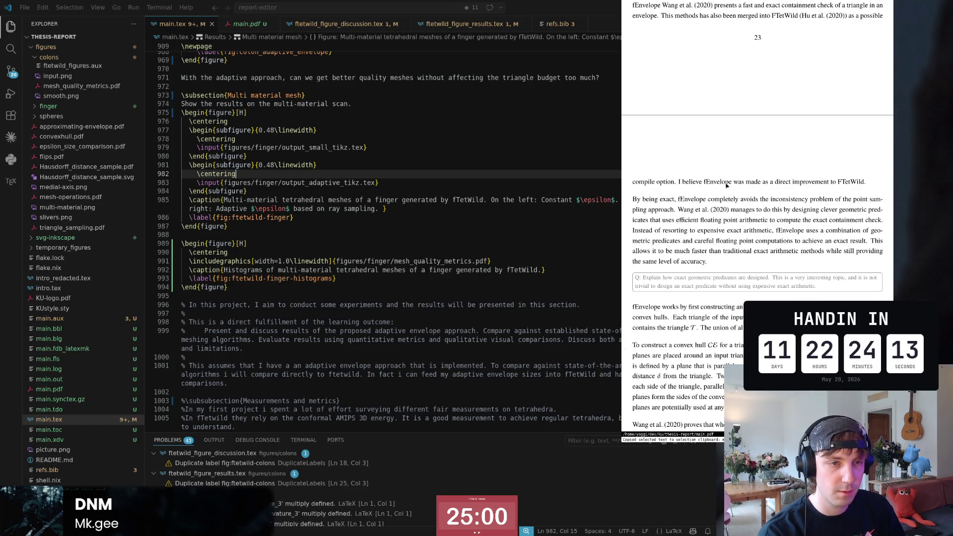
scroll(726, 186, "down", 1)
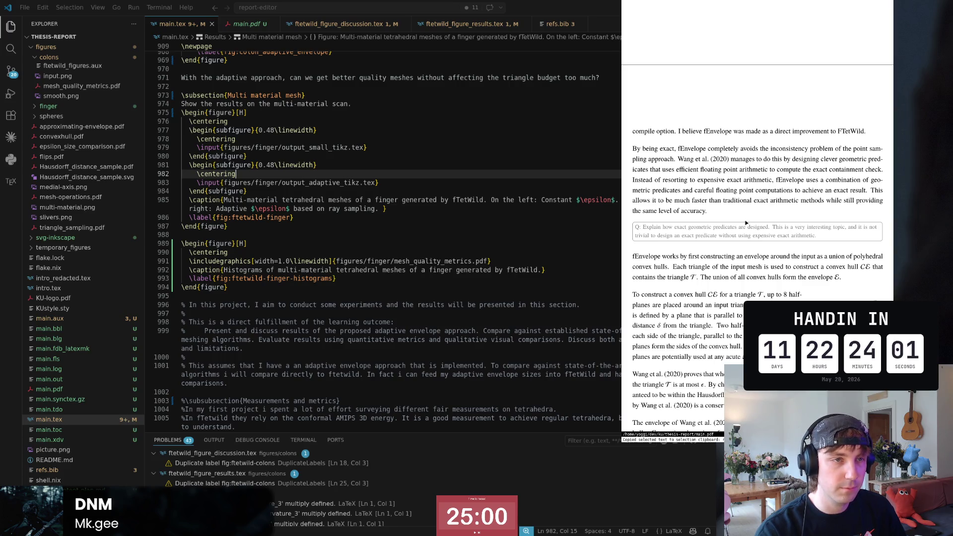
scroll(745, 222, "up", 5)
scroll(767, 212, "up", 2)
scroll(777, 207, "up", 2)
scroll(791, 201, "up", 2)
scroll(789, 197, "down", 3)
scroll(776, 186, "down", 10)
scroll(776, 187, "down", 5)
scroll(777, 185, "down", 5)
scroll(778, 184, "up", 5)
scroll(778, 185, "up", 5)
scroll(776, 186, "up", 5)
scroll(775, 185, "up", 3)
scroll(777, 185, "up", 5)
scroll(776, 184, "up", 5)
scroll(776, 186, "up", 5)
scroll(776, 185, "up", 5)
scroll(776, 185, "up", 5)
scroll(775, 185, "up", 5)
scroll(775, 185, "up", 5)
scroll(776, 185, "up", 5)
scroll(775, 186, "down", 3)
scroll(771, 216, "up", 1)
scroll(762, 258, "down", 4)
scroll(763, 258, "down", 2)
scroll(762, 255, "down", 1)
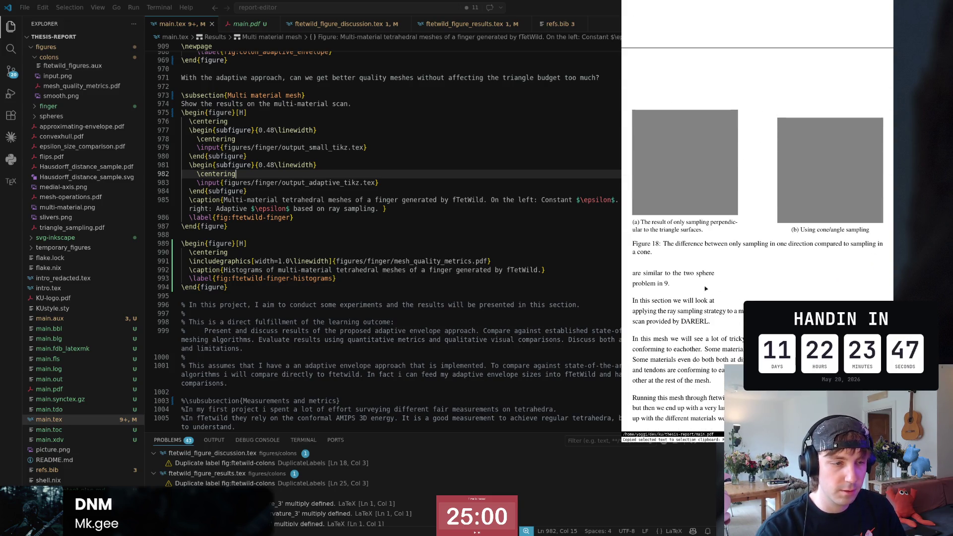
scroll(642, 281, "up", 3)
mouse_move(642, 281)
left_mouse_down()
mouse_move(743, 138)
mouse_move(647, 44)
left_mouse_up()
scroll(675, 149, "up", 3)
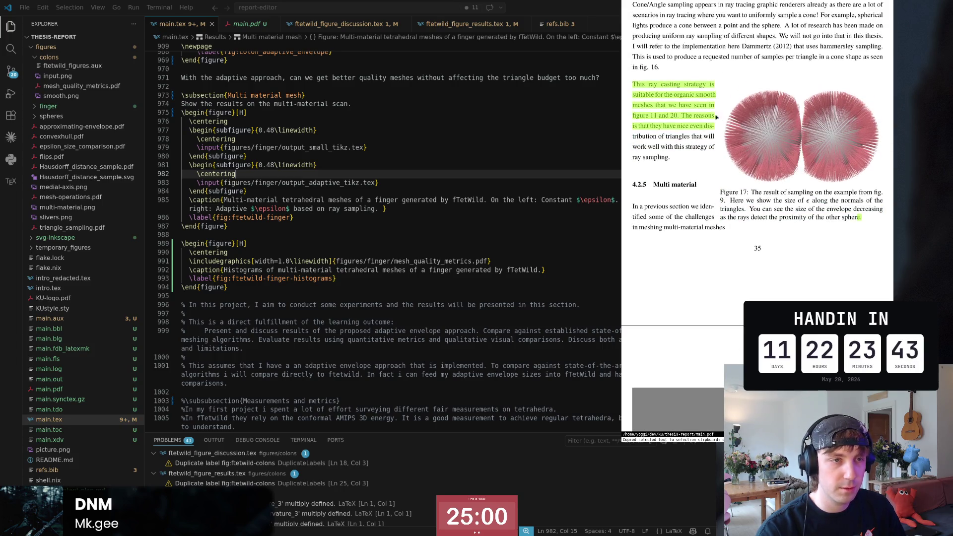
left_click_drag(634, 137, 704, 207)
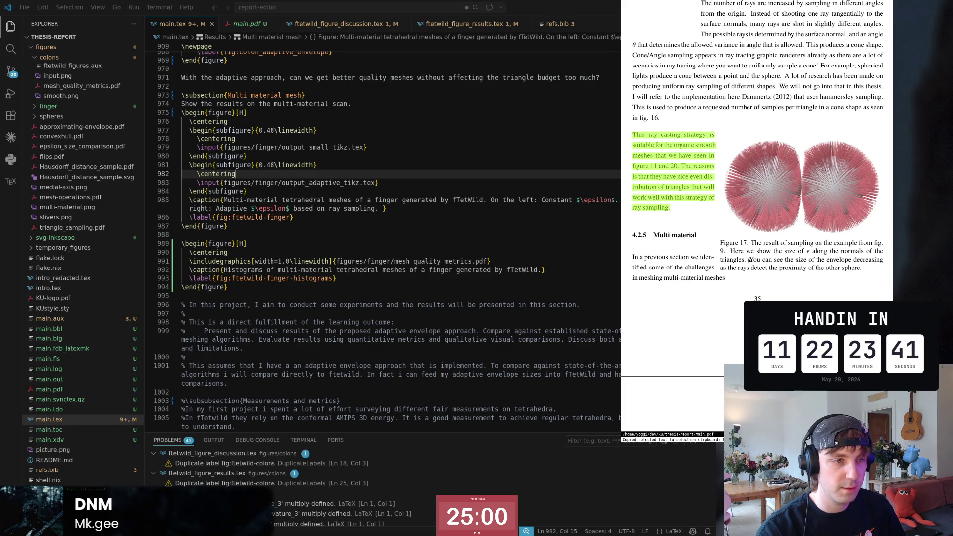
scroll(745, 231, "down", 3)
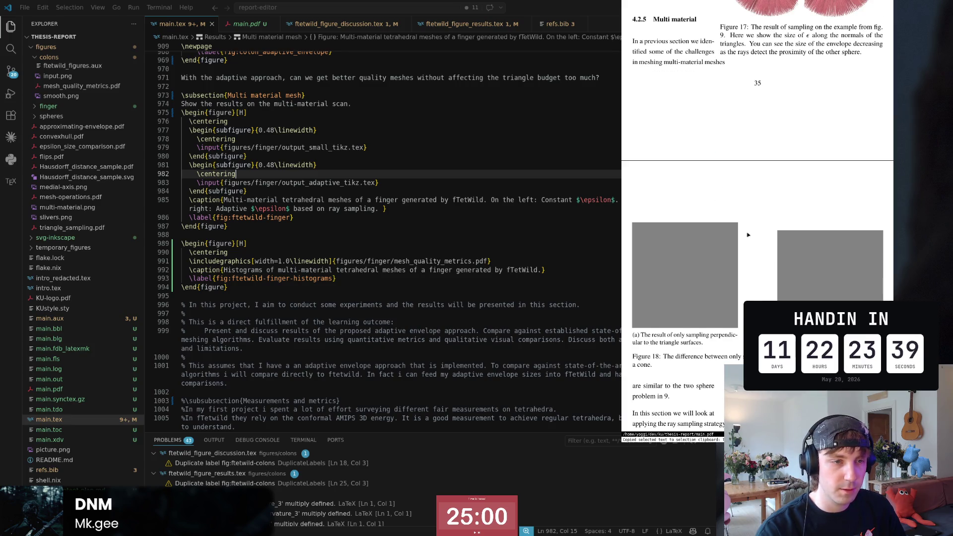
scroll(715, 201, "down", 3)
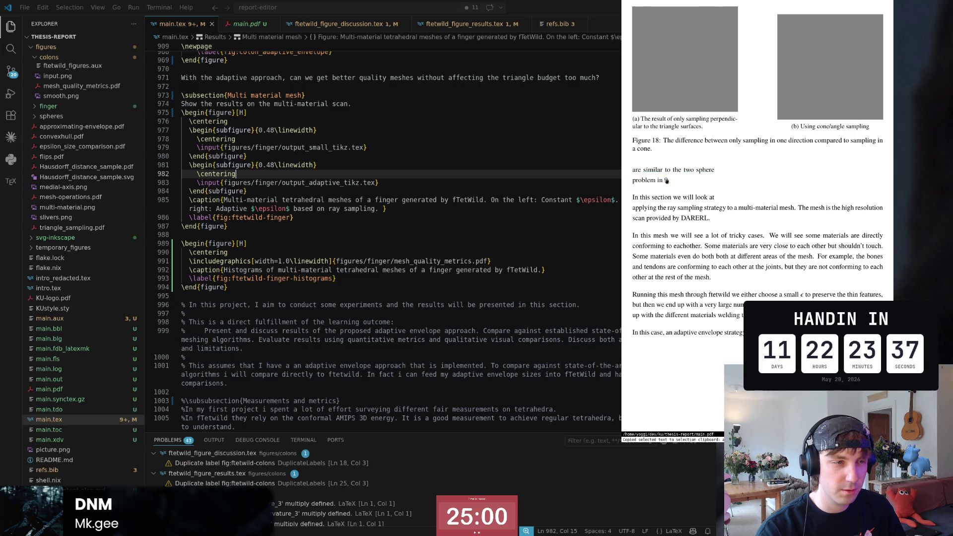
mouse_move(636, 172)
left_mouse_down()
mouse_move(714, 198)
mouse_move(627, 170)
left_mouse_up()
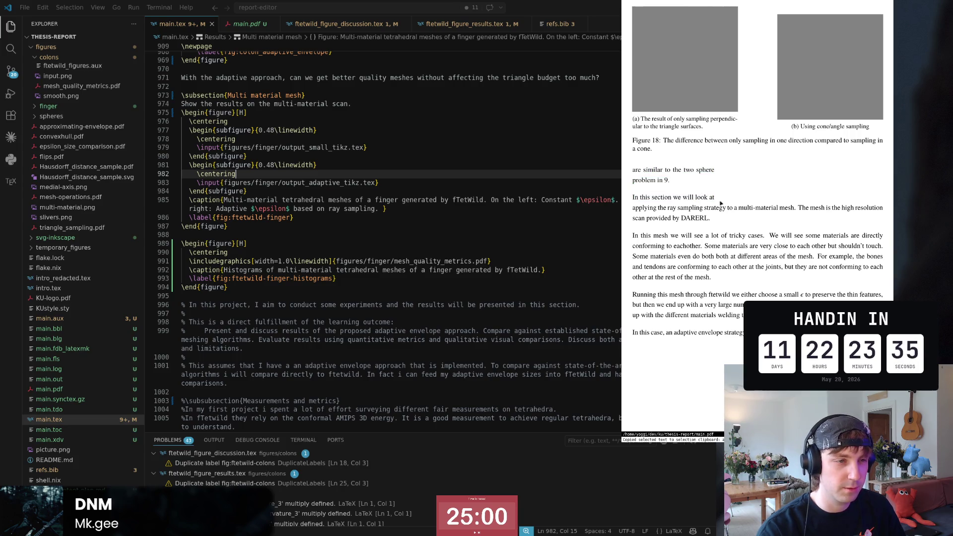
scroll(700, 177, "up", 2)
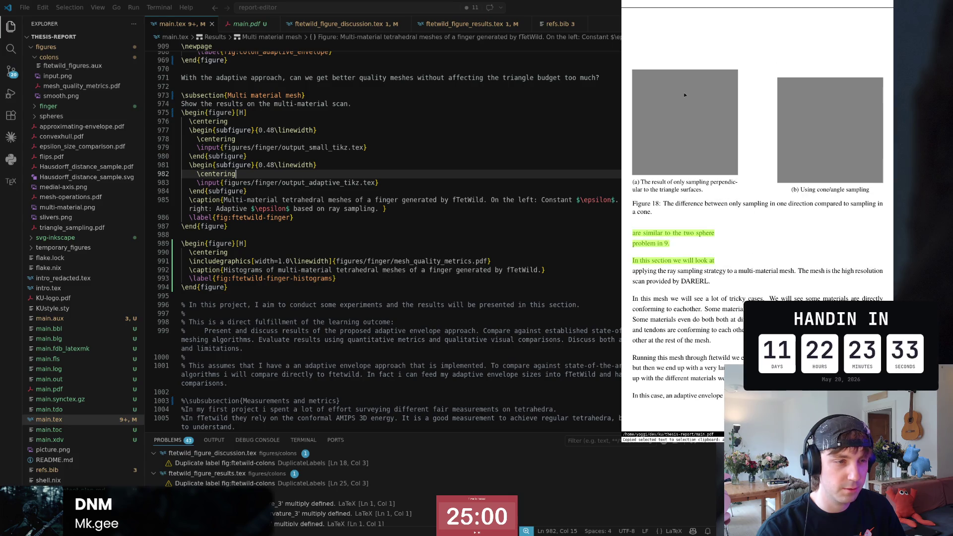
scroll(692, 119, "up", 5)
scroll(707, 164, "up", 2)
scroll(726, 208, "up", 2)
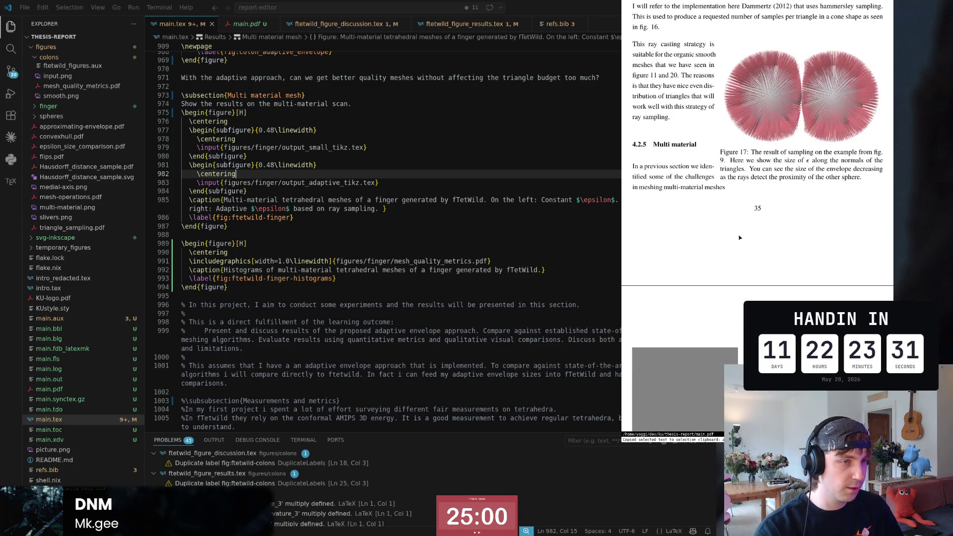
scroll(740, 238, "down", 2)
scroll(742, 209, "down", 5)
scroll(744, 178, "down", 5)
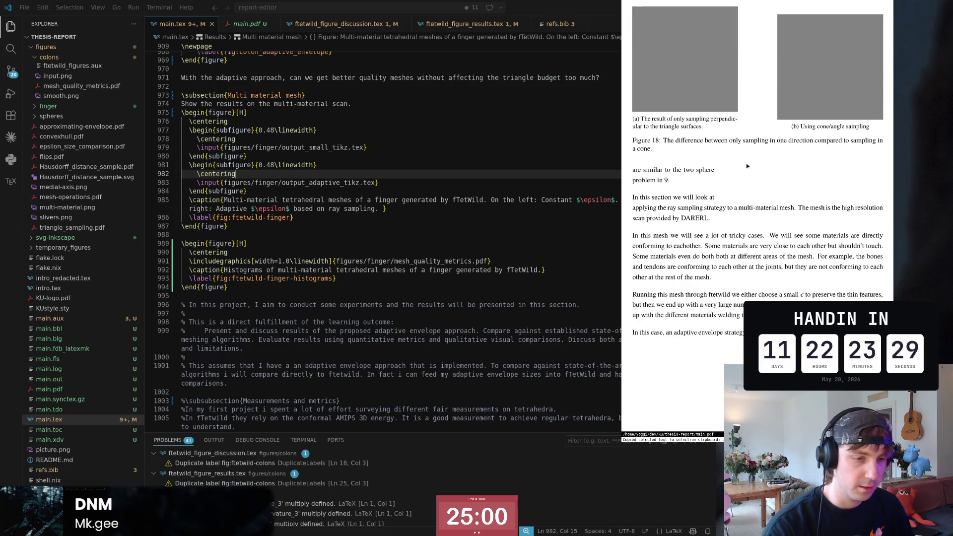
scroll(750, 173, "down", 12)
scroll(753, 185, "down", 1)
scroll(758, 197, "down", 3)
scroll(763, 209, "down", 5)
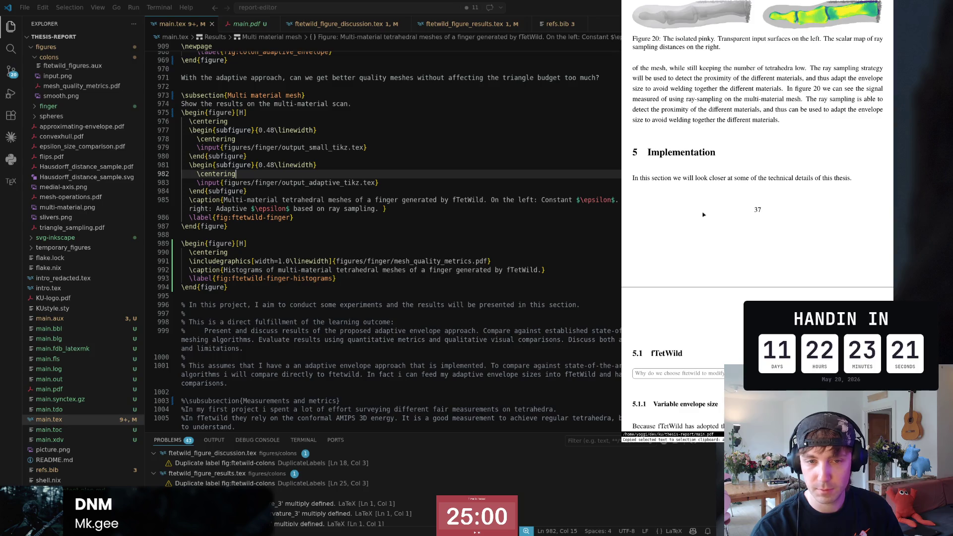
key("super+2")
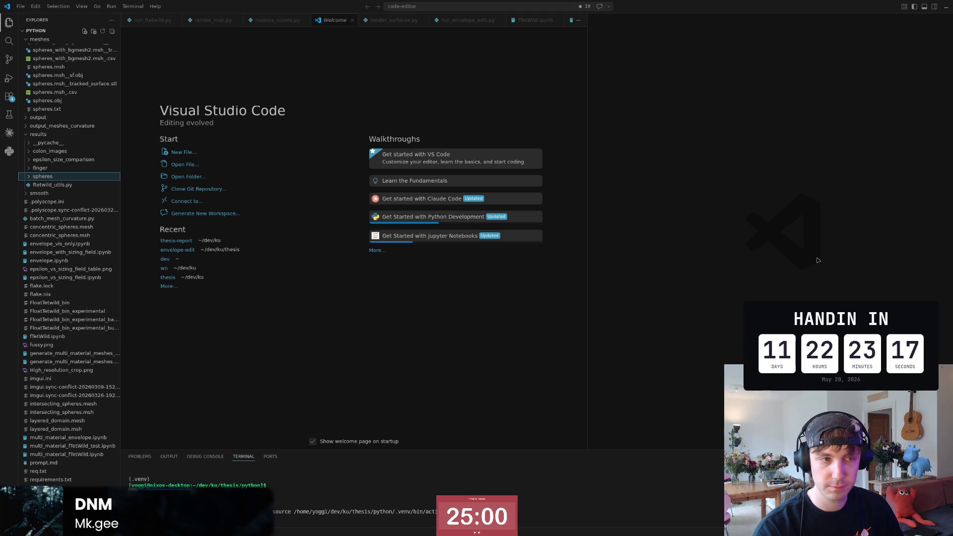
key("super+1")
left_click(587, 249)
scroll(587, 249, "down", 1)
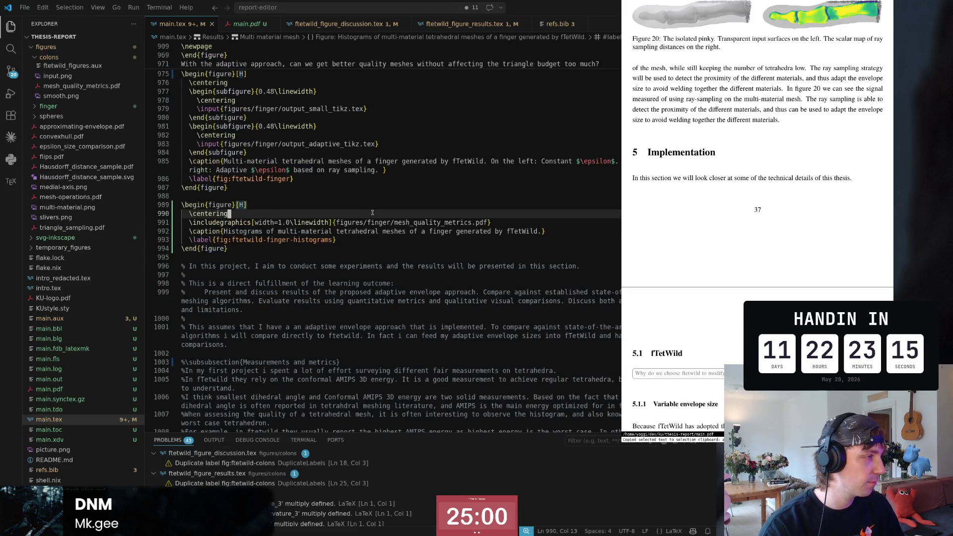
scroll(731, 194, "down", 1)
scroll(731, 194, "down", 10)
scroll(731, 194, "up", 5)
scroll(731, 193, "up", 5)
scroll(731, 194, "up", 3)
scroll(731, 194, "up", 5)
scroll(731, 193, "up", 3)
scroll(731, 194, "up", 3)
scroll(731, 194, "up", 3)
scroll(731, 193, "up", 3)
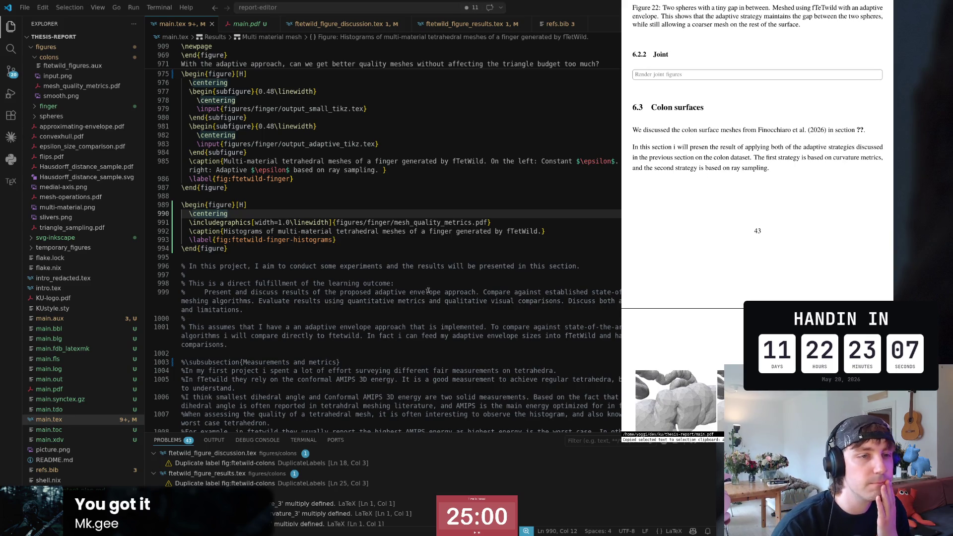
scroll(524, 275, "up", 3)
key("alt+Tab")
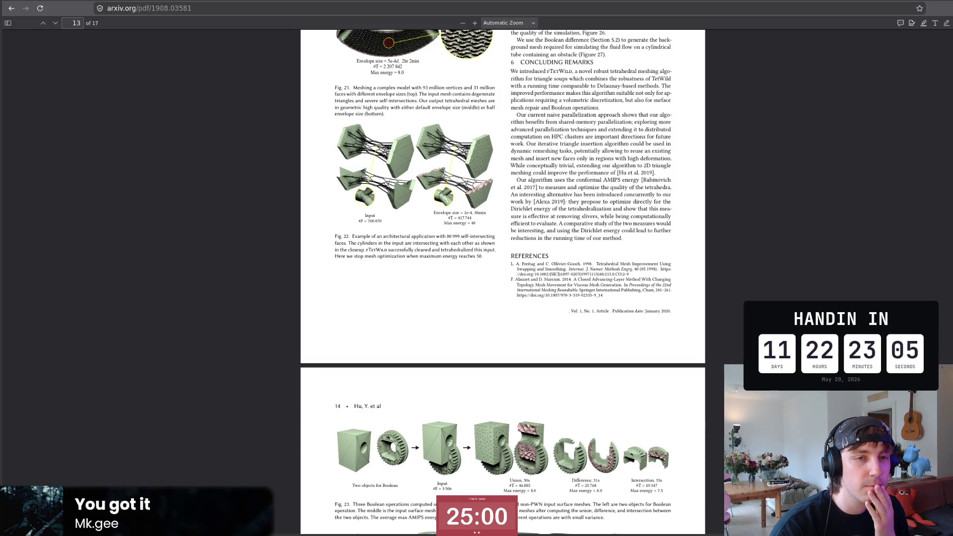
key("alt+Tab")
scroll(487, 275, "up", 3)
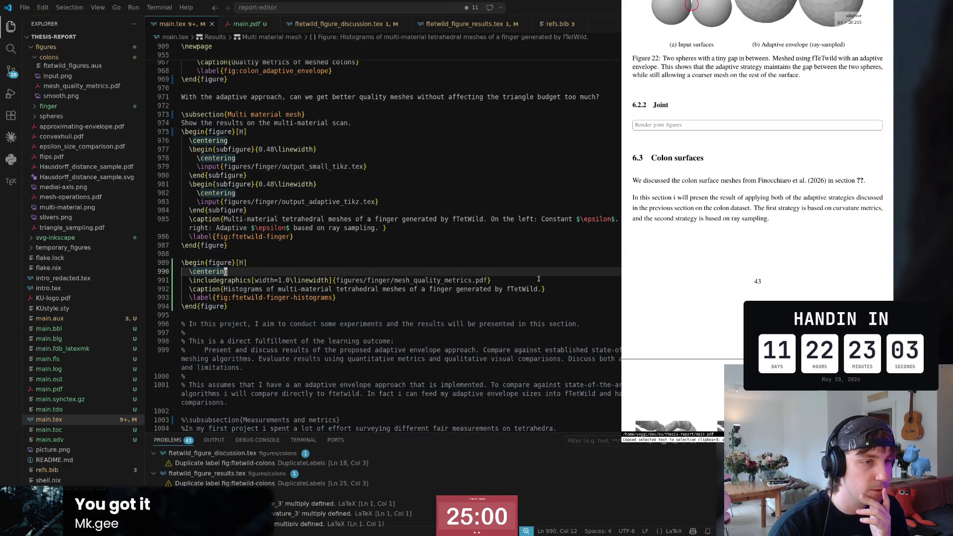
scroll(487, 274, "up", 3)
left_click(487, 274)
scroll(487, 273, "up", 10)
scroll(487, 274, "up", 10)
scroll(487, 274, "up", 5)
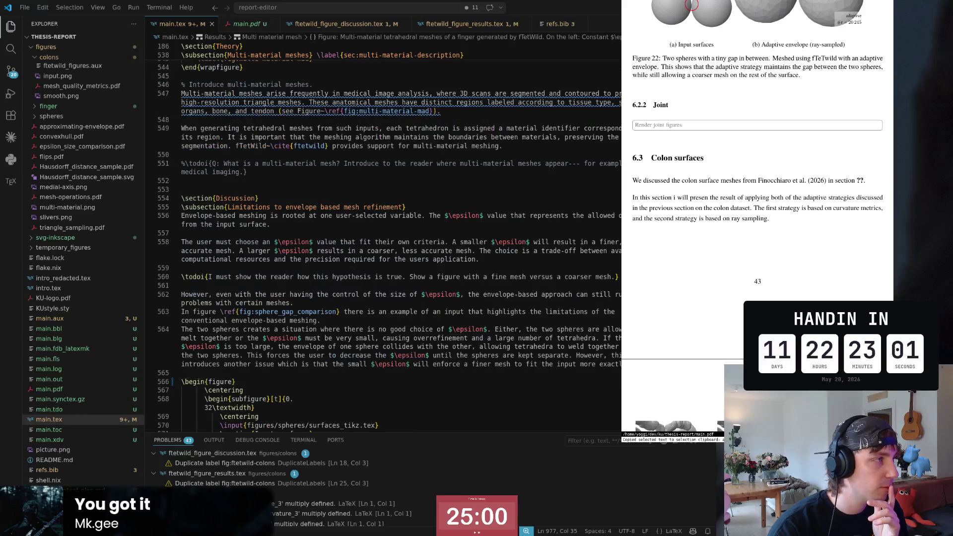
scroll(487, 274, "down", 8)
scroll(487, 275, "down", 8)
scroll(487, 274, "down", 8)
scroll(487, 274, "down", 8)
scroll(488, 274, "down", 5)
scroll(487, 274, "down", 5)
scroll(487, 274, "down", 5)
scroll(487, 275, "down", 5)
scroll(487, 274, "down", 5)
scroll(486, 274, "down", 5)
scroll(488, 274, "down", 5)
scroll(486, 274, "down", 5)
scroll(487, 274, "up", 10)
scroll(487, 274, "up", 10)
scroll(487, 274, "up", 10)
scroll(487, 275, "up", 10)
scroll(387, 231, "up", 15)
scroll(757, 178, "up", 3)
scroll(757, 179, "up", 3)
scroll(758, 178, "up", 2)
scroll(757, 179, "up", 5)
scroll(757, 179, "up", 5)
scroll(758, 179, "up", 5)
scroll(757, 179, "up", 3)
scroll(757, 178, "up", 5)
scroll(757, 179, "up", 5)
scroll(757, 179, "up", 5)
scroll(757, 179, "up", 5)
scroll(757, 179, "up", 5)
scroll(757, 179, "up", 5)
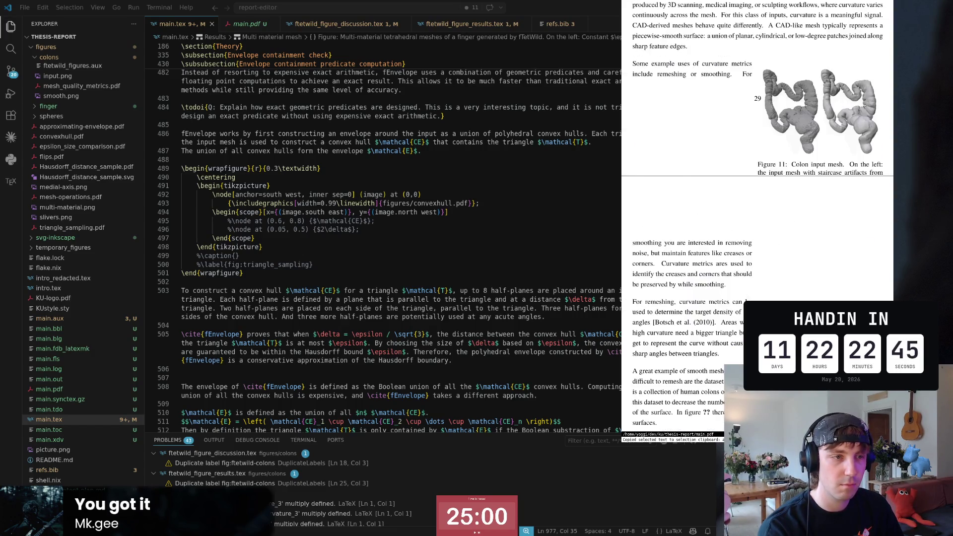
scroll(757, 179, "up", 5)
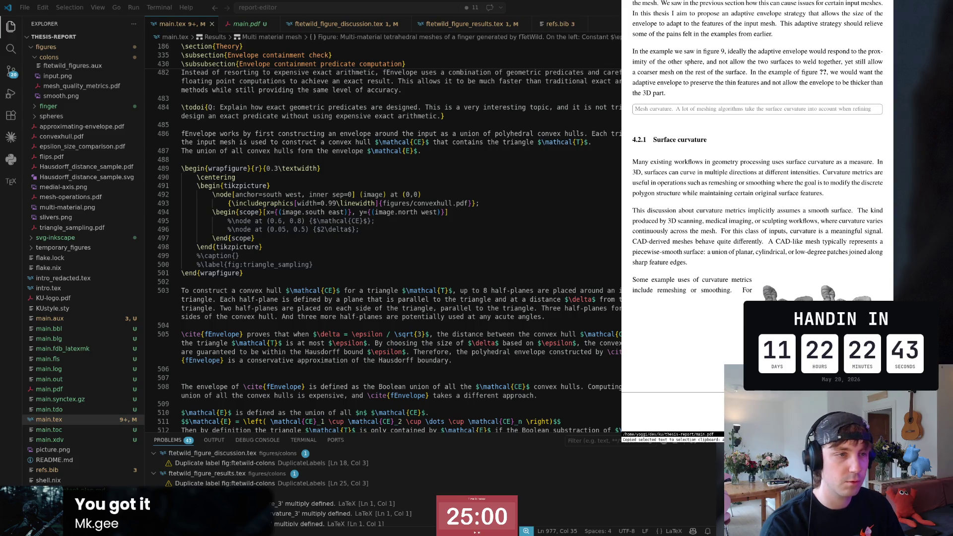
- Jump to line 630 via Go to Symbol and select the Surface curvature heading text
left_click(378, 107)
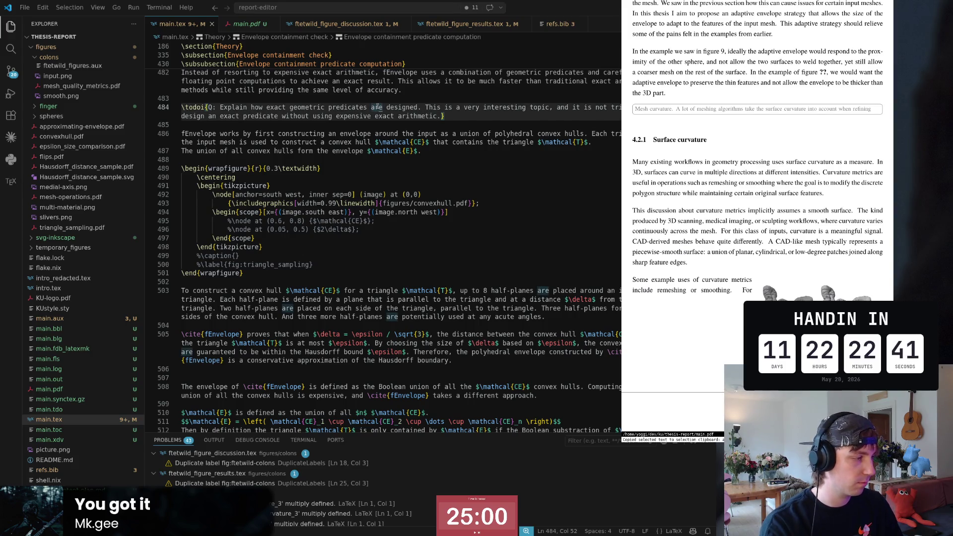
scroll(377, 107, "down", 15)
scroll(378, 107, "up", 15)
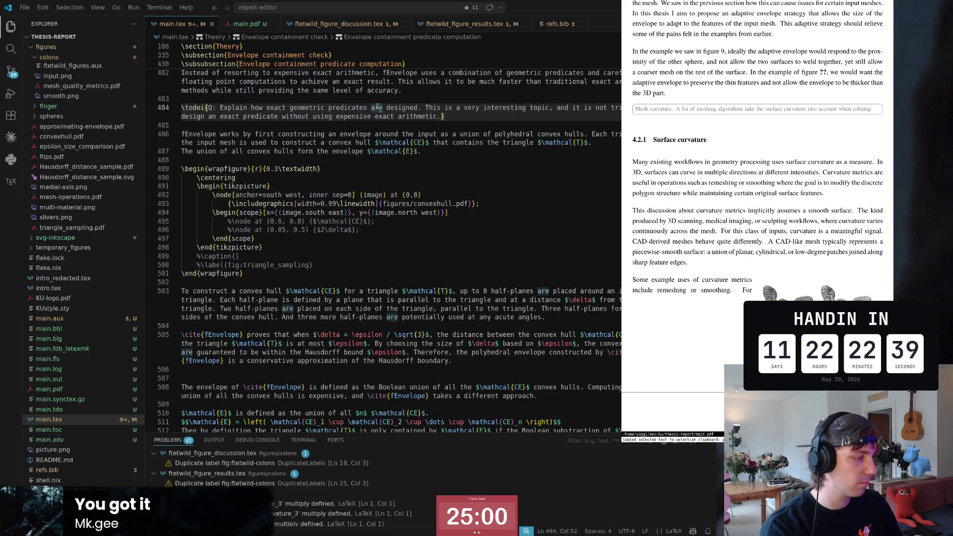
scroll(377, 107, "down", 15)
key("Return")
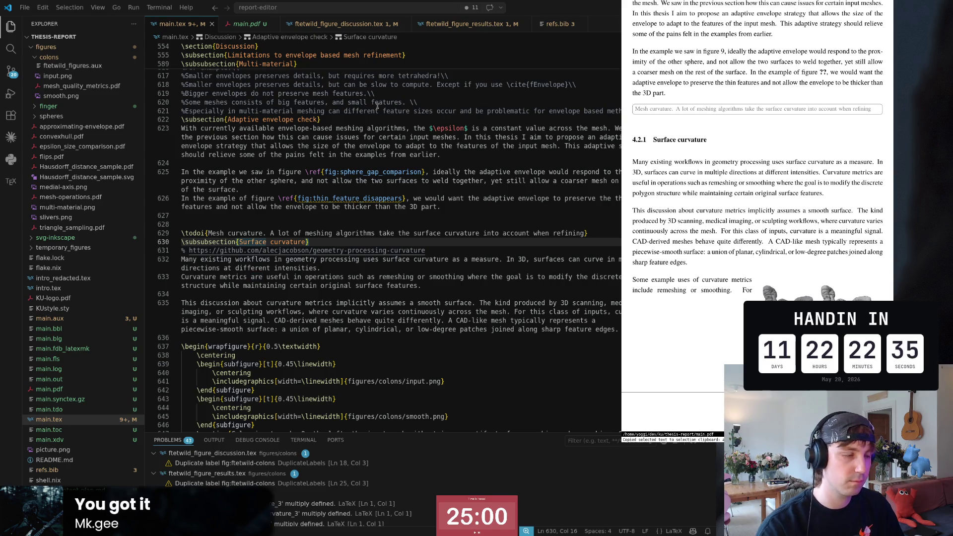
scroll(291, 200, "down", 2)
key("ctrl+Right")
key("ctrl+Right")
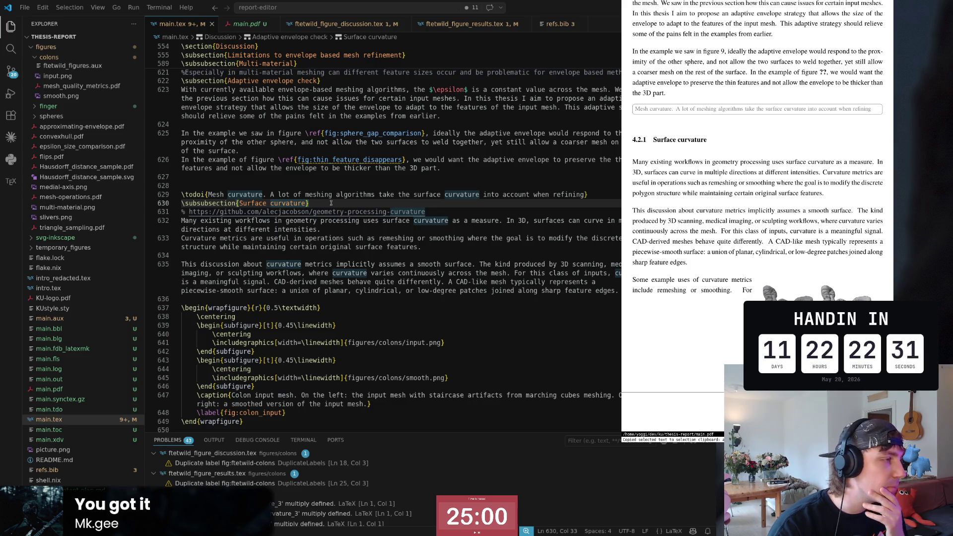
scroll(751, 189, "down", 1)
scroll(752, 190, "down", 3)
scroll(737, 183, "down", 5)
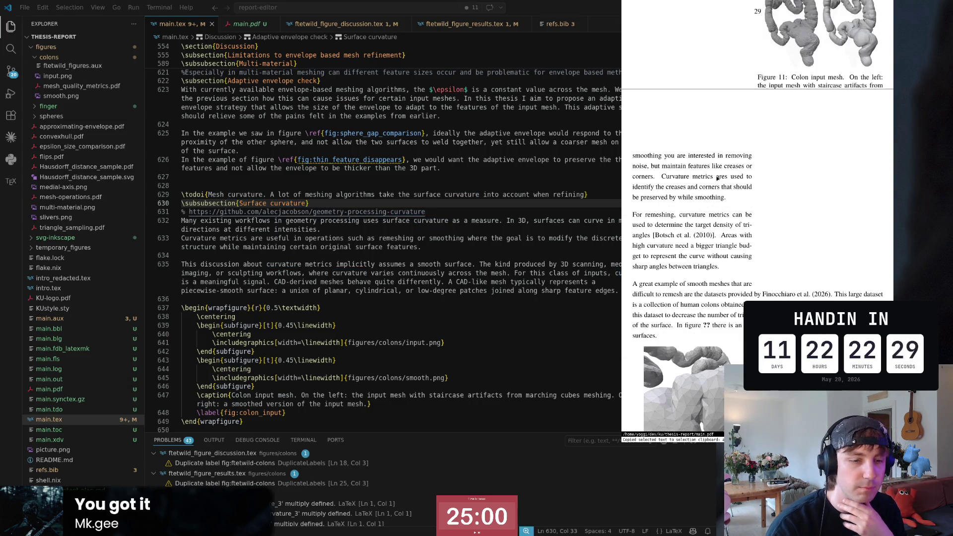
left_click(192, 203)
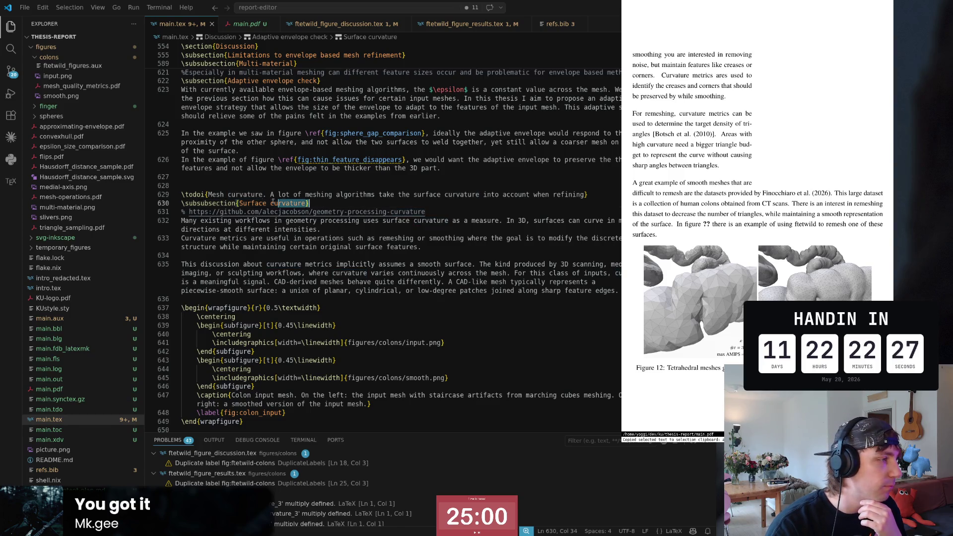
left_click_drag(308, 202, 182, 204)
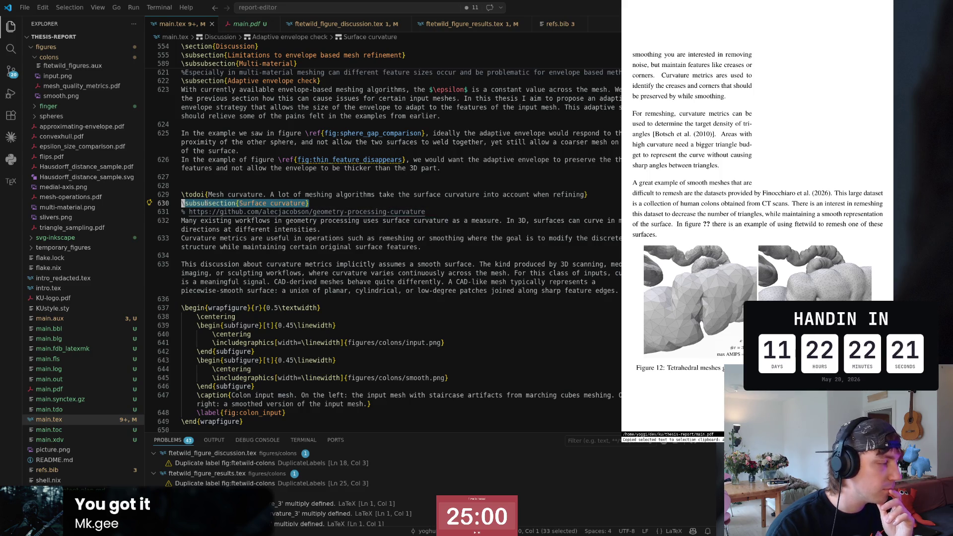
- Add \label{sec:surface_curvature} after the Surface curvature heading and save main.tex to rebuild
left_click(332, 205)
type("\\la")
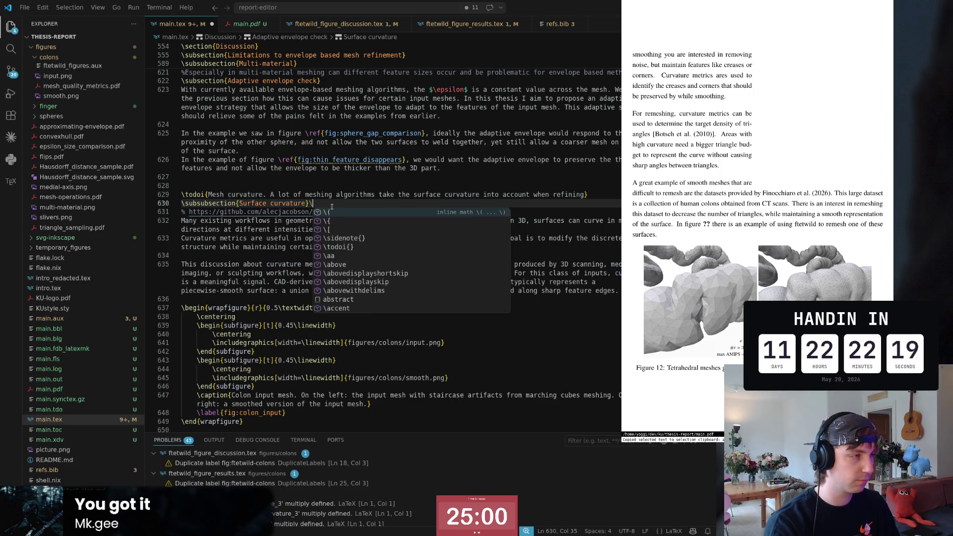
key("Tab")
type("sec:")
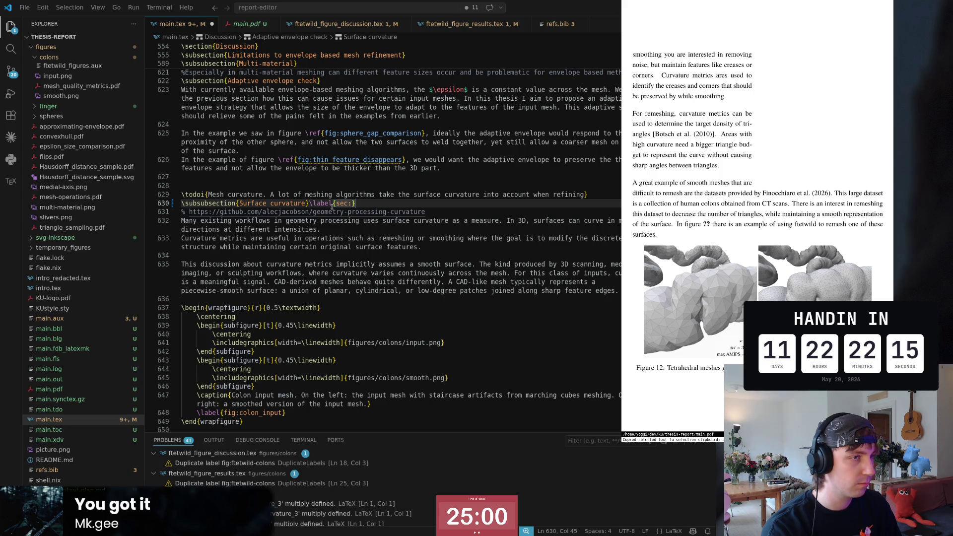
type("surface_curvature")
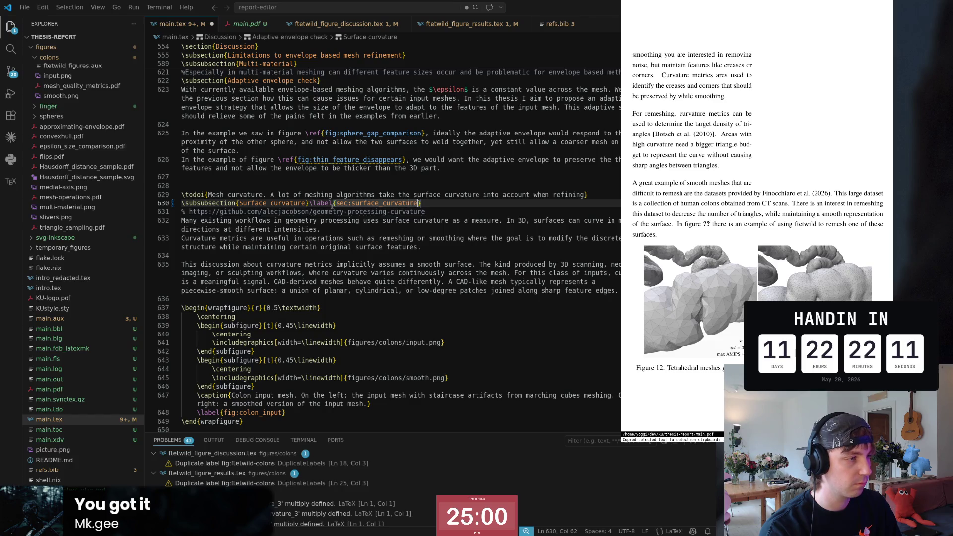
key("Left")
key("ctrl+s")
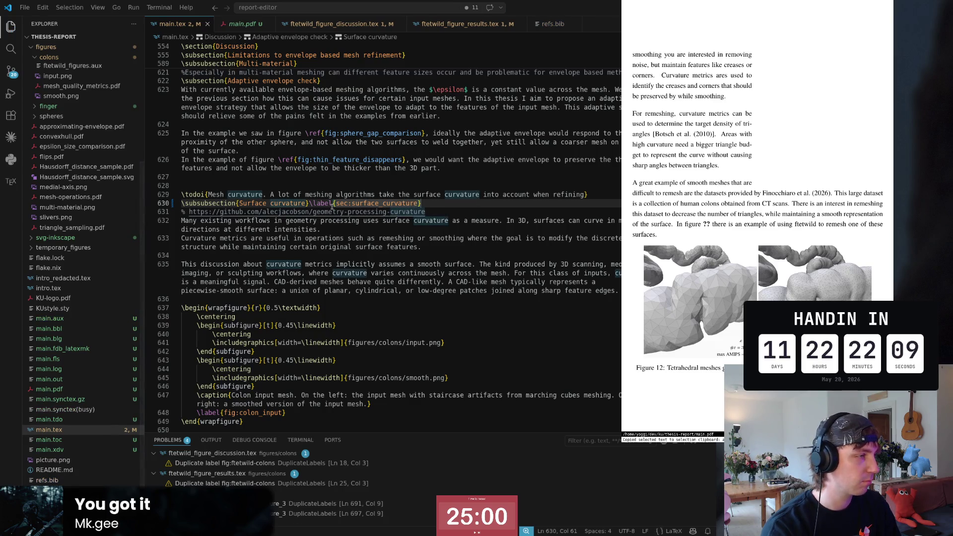
key("ctrl+o")
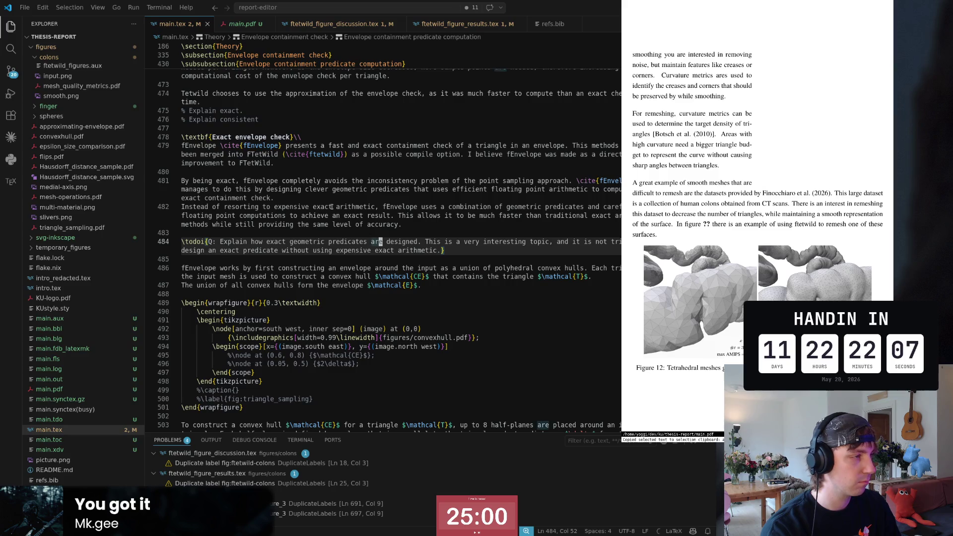
- Close the PDF preview window, return to main.tex and scroll to the finger figure's end around line 987
key("ctrl+o")
key("ctrl+o")
key("ctrl+o")
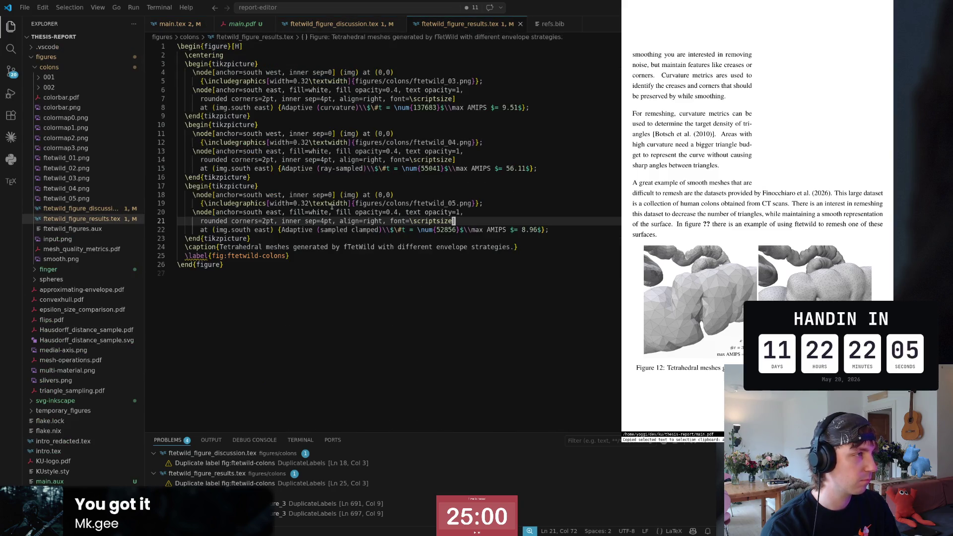
key("ctrl+o")
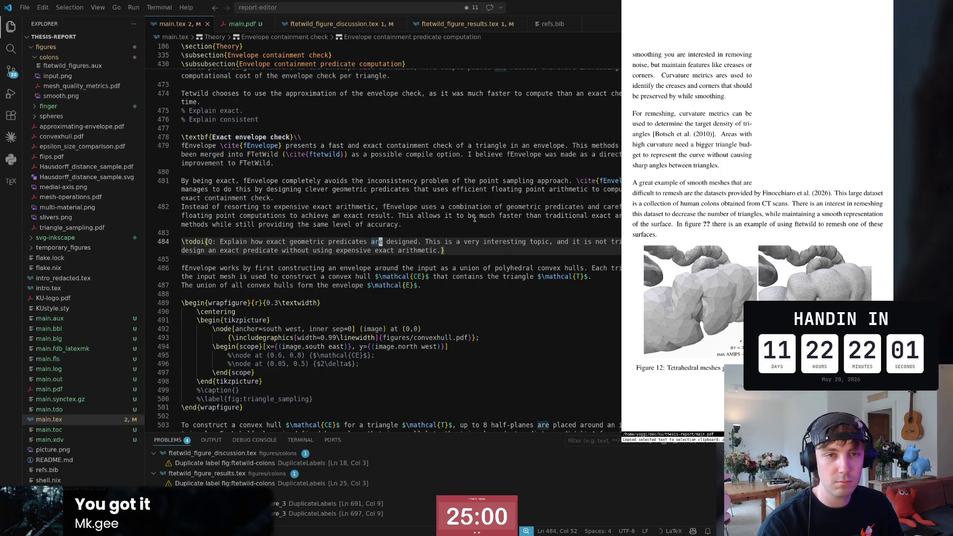
key("alt+Tab")
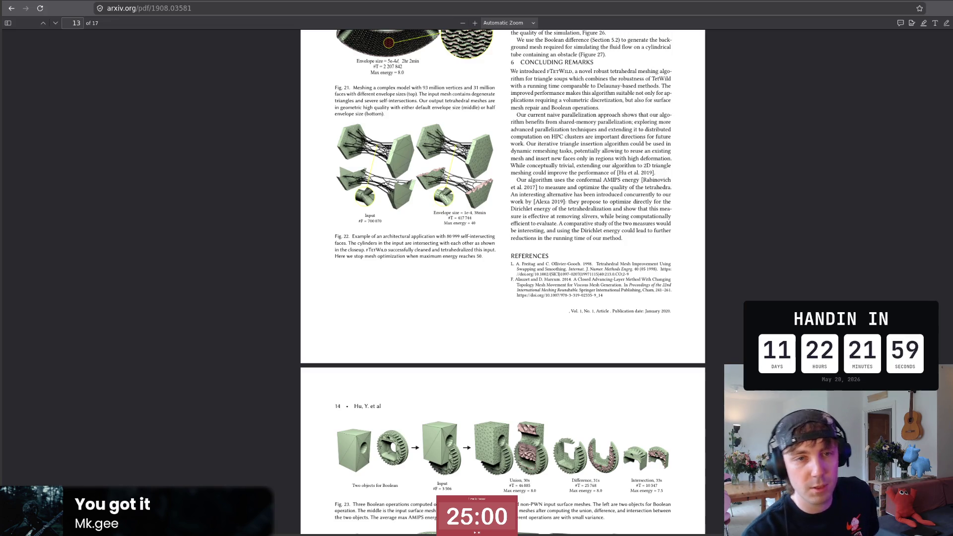
key("alt+Tab")
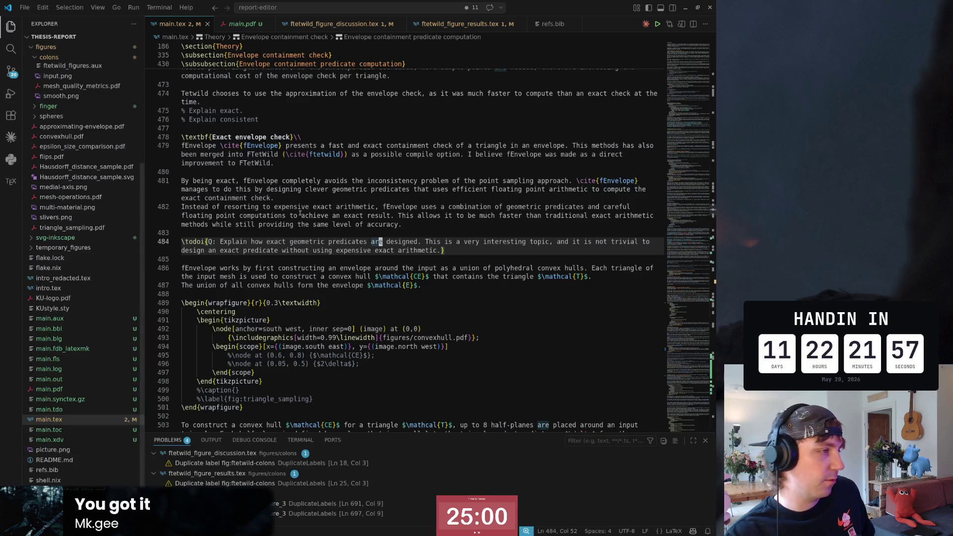
left_click_drag(685, 212, 700, 348)
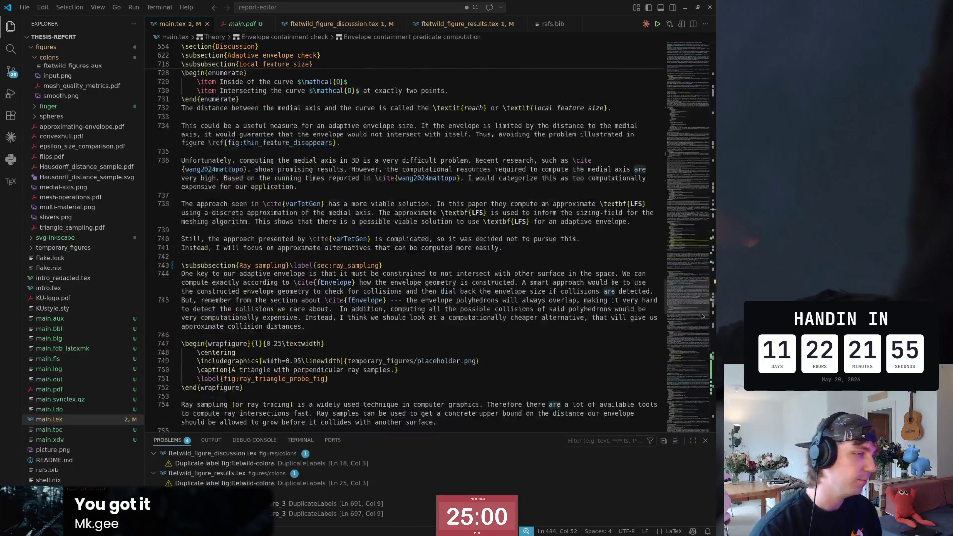
scroll(479, 311, "down", 5)
scroll(479, 311, "down", 5)
scroll(479, 311, "down", 5)
scroll(479, 312, "down", 5)
scroll(479, 312, "up", 5)
scroll(469, 276, "up", 3)
left_click(455, 225)
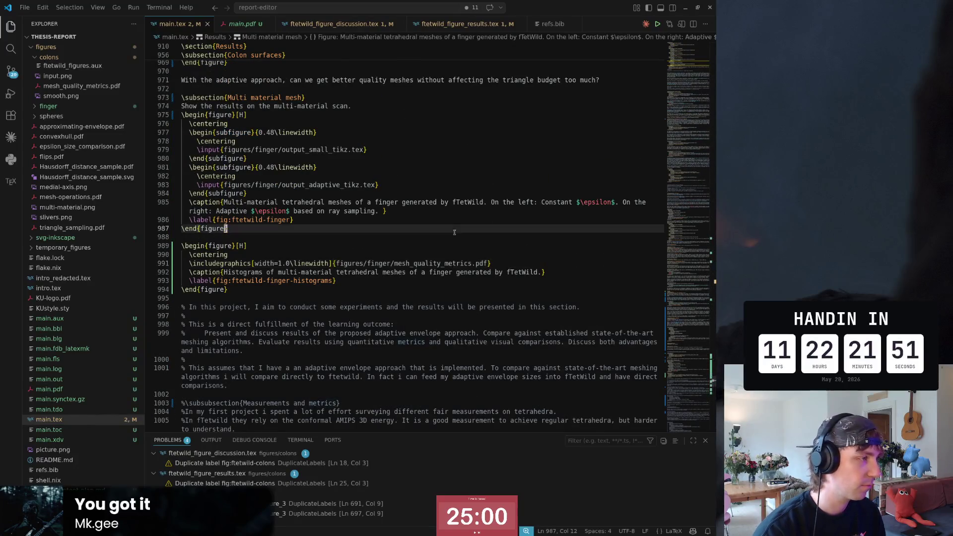